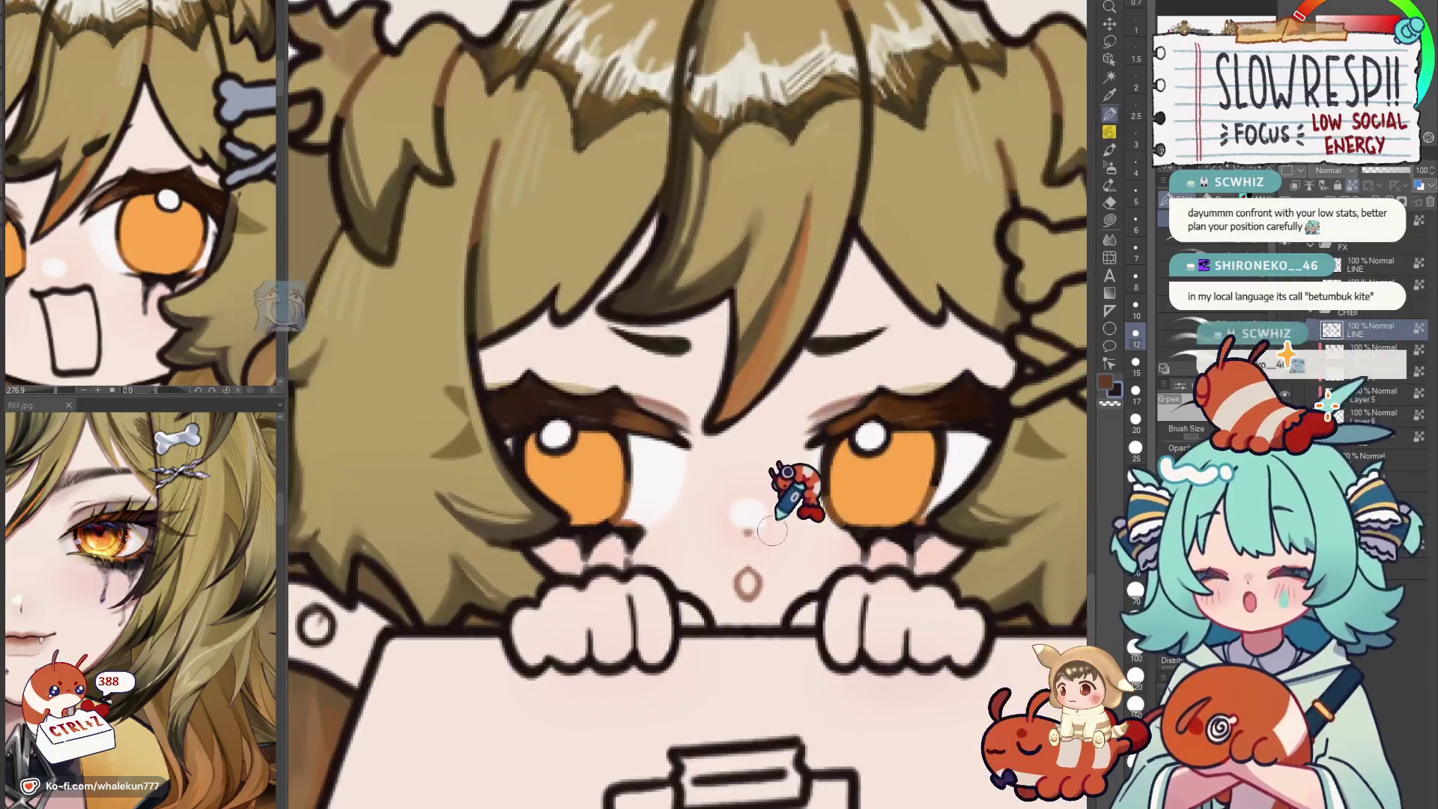
pyautogui.scroll(-4, 786, 562)
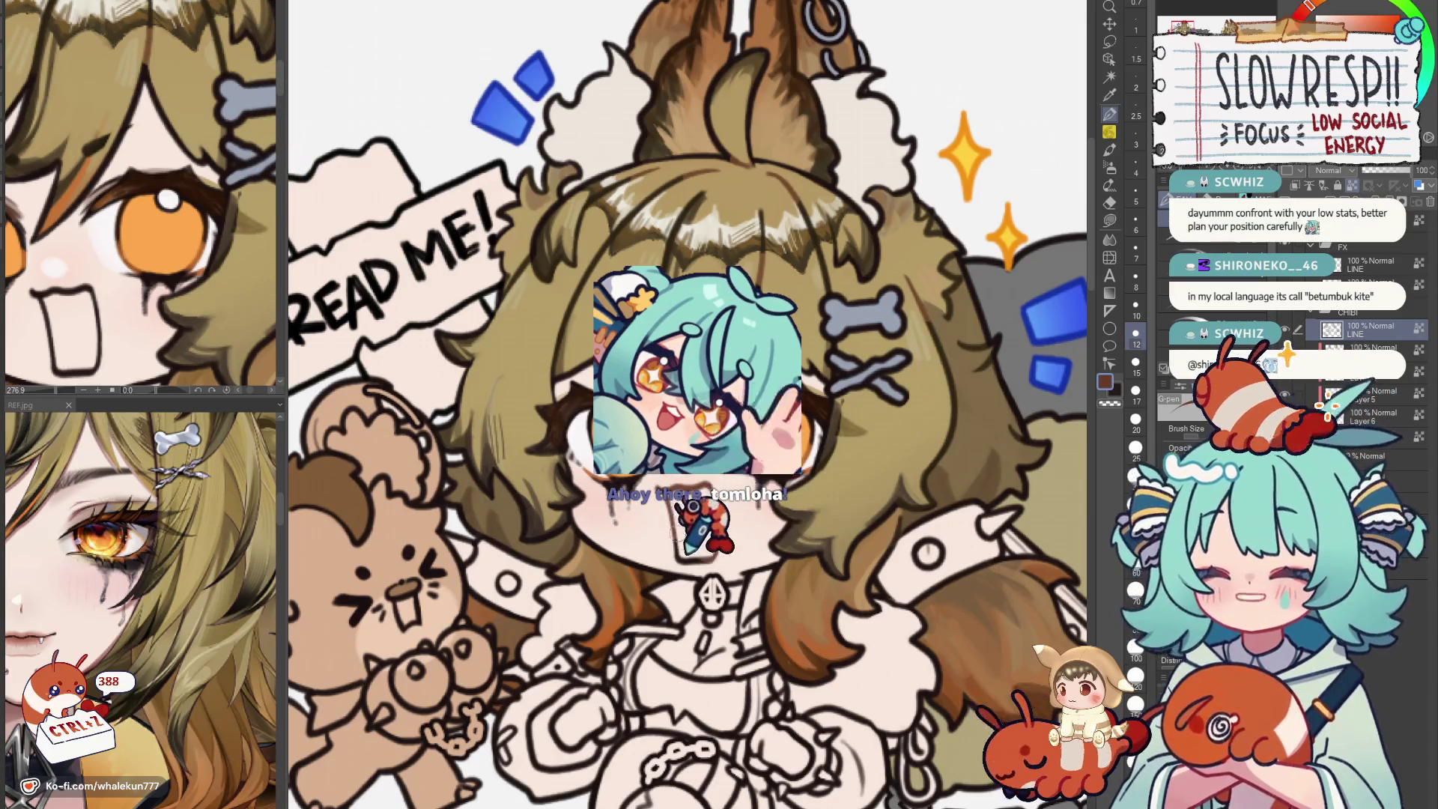
pyautogui.scroll(-5, 799, 506)
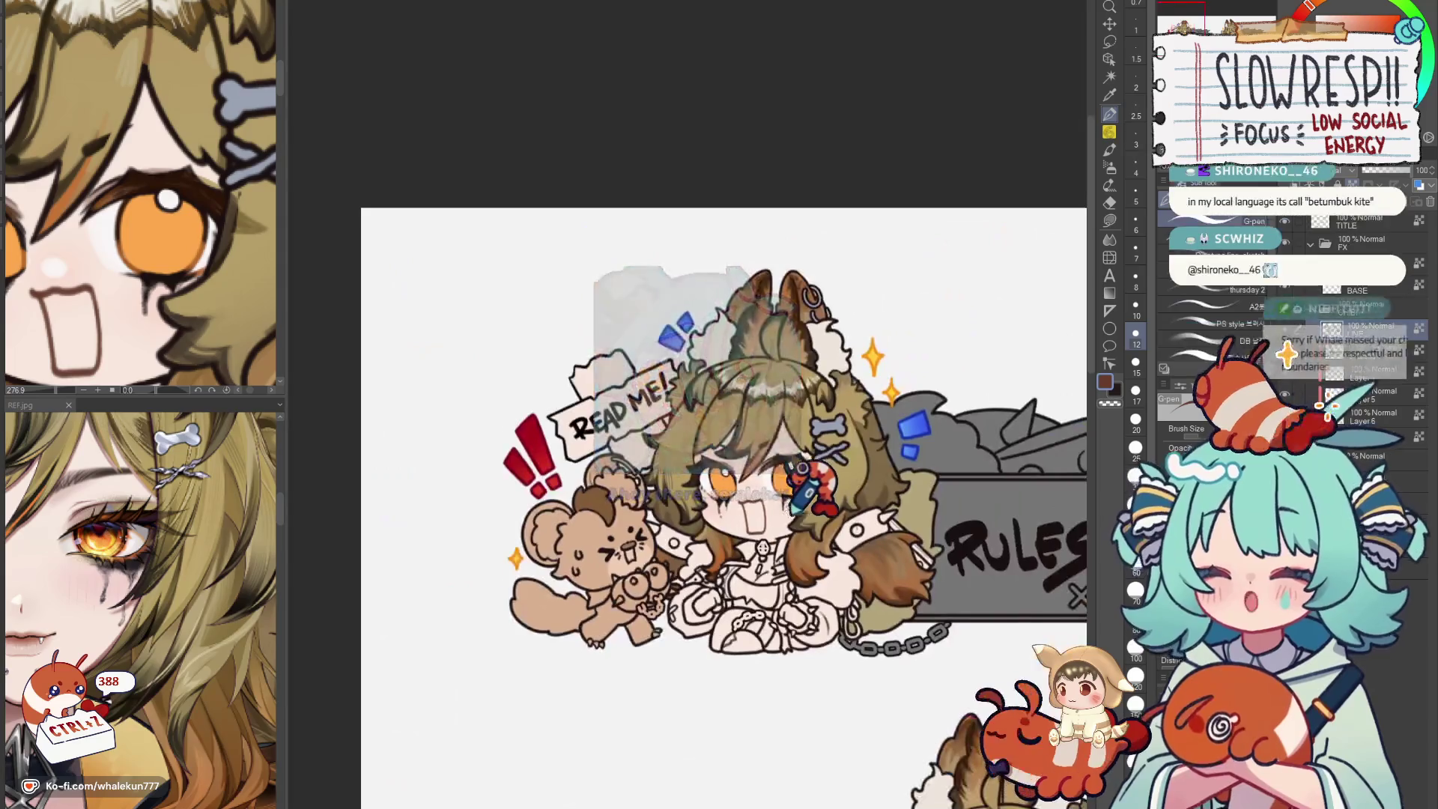
# Pan across the chibis to the Discord banner and shade its peace-sign hand light brown.
pyautogui.moveTo(800, 505); pyautogui.dragTo(800, 281)
pyautogui.scroll(5, 836, 611)
pyautogui.scroll(1, 837, 595)
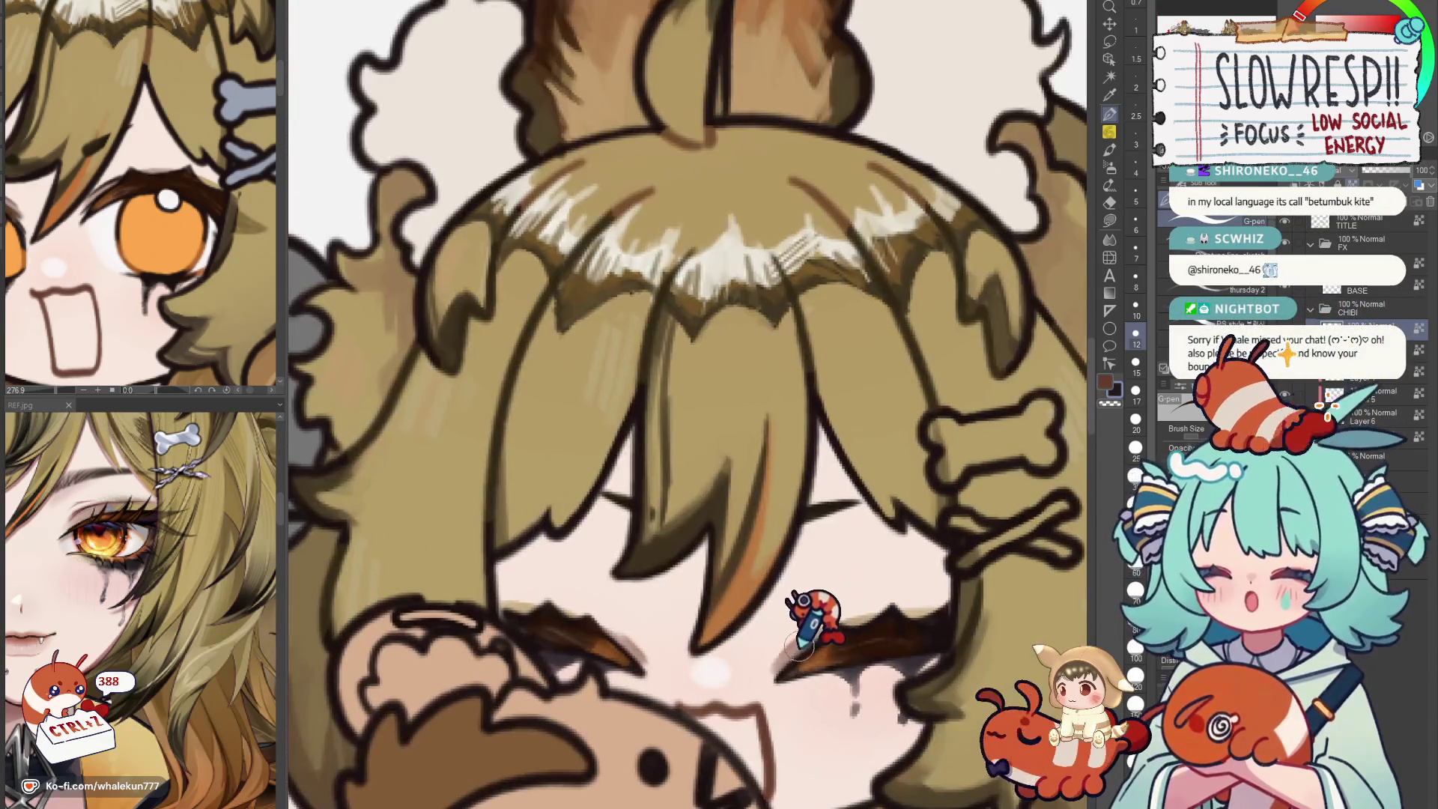
pyautogui.scroll(-3, 810, 602)
pyautogui.scroll(-3, 810, 607)
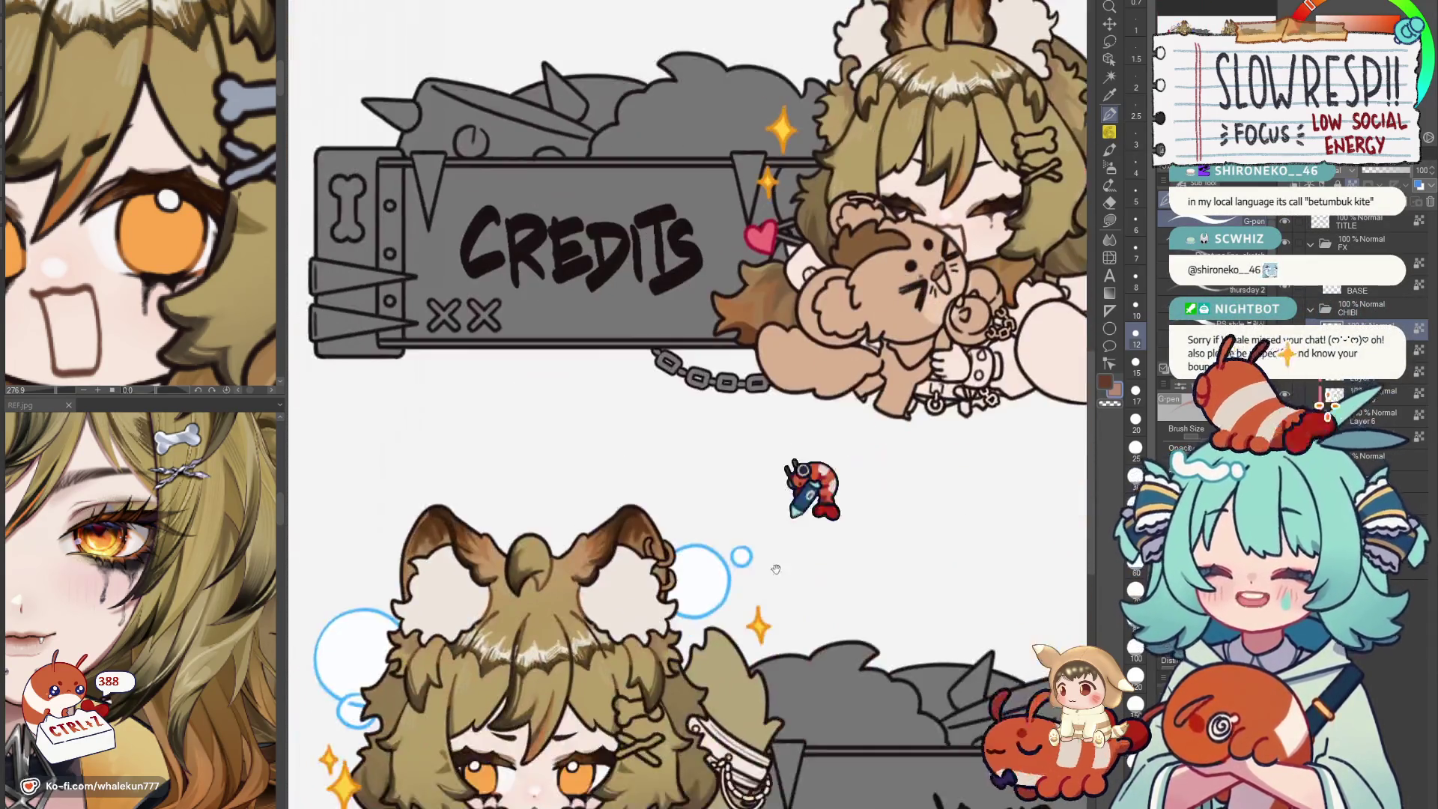
pyautogui.moveTo(802, 481); pyautogui.dragTo(932, 193)
pyautogui.scroll(4, 819, 562)
pyautogui.scroll(1, 815, 562)
pyautogui.scroll(-3, 801, 567)
pyautogui.moveTo(850, 435)
pyautogui.mouseDown()
pyautogui.moveTo(816, 572)
pyautogui.moveTo(732, 483)
pyautogui.mouseUp()
pyautogui.scroll(4, 733, 461)
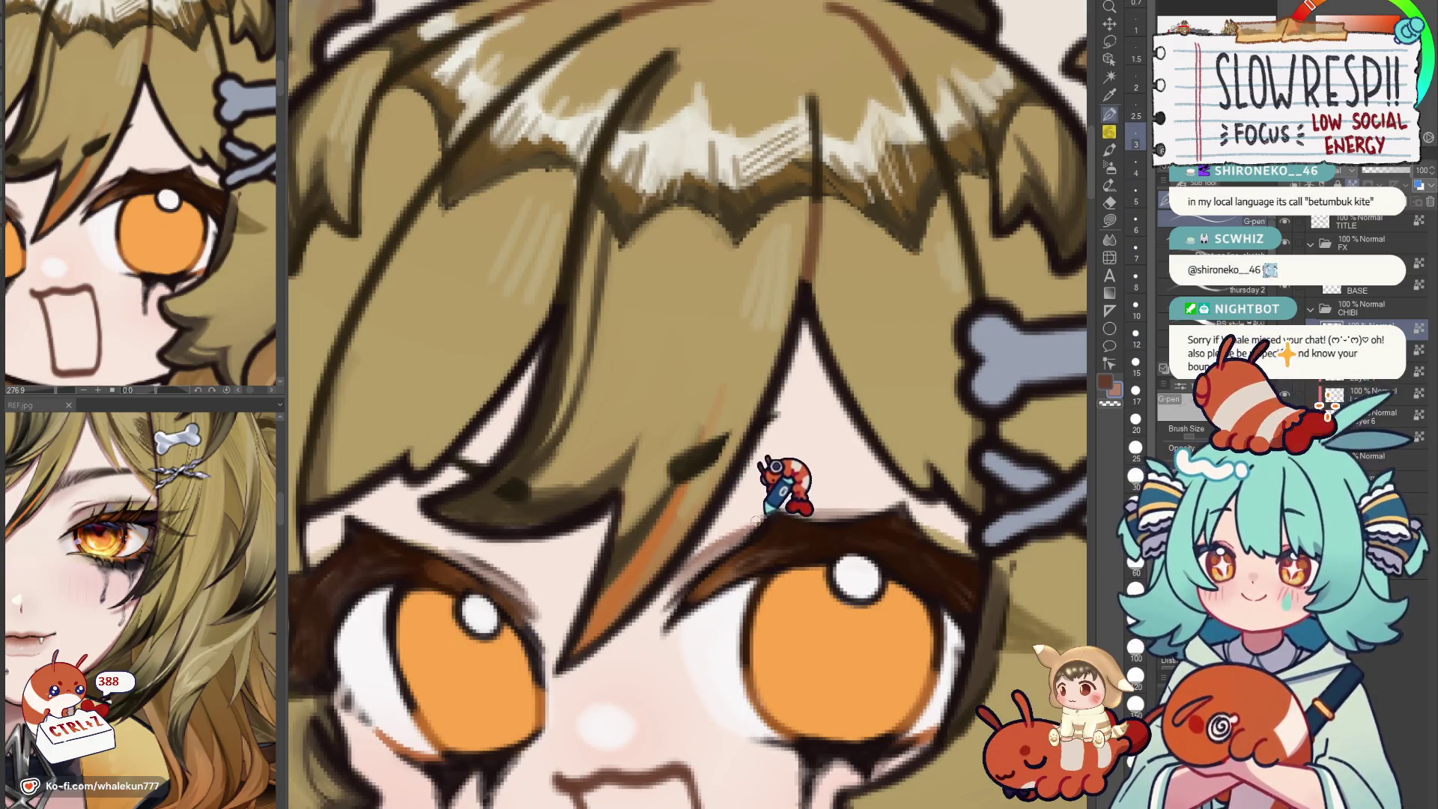
pyautogui.scroll(-1, 529, 561)
pyautogui.scroll(-1, 536, 530)
pyautogui.scroll(-1, 776, 546)
pyautogui.scroll(-1, 771, 658)
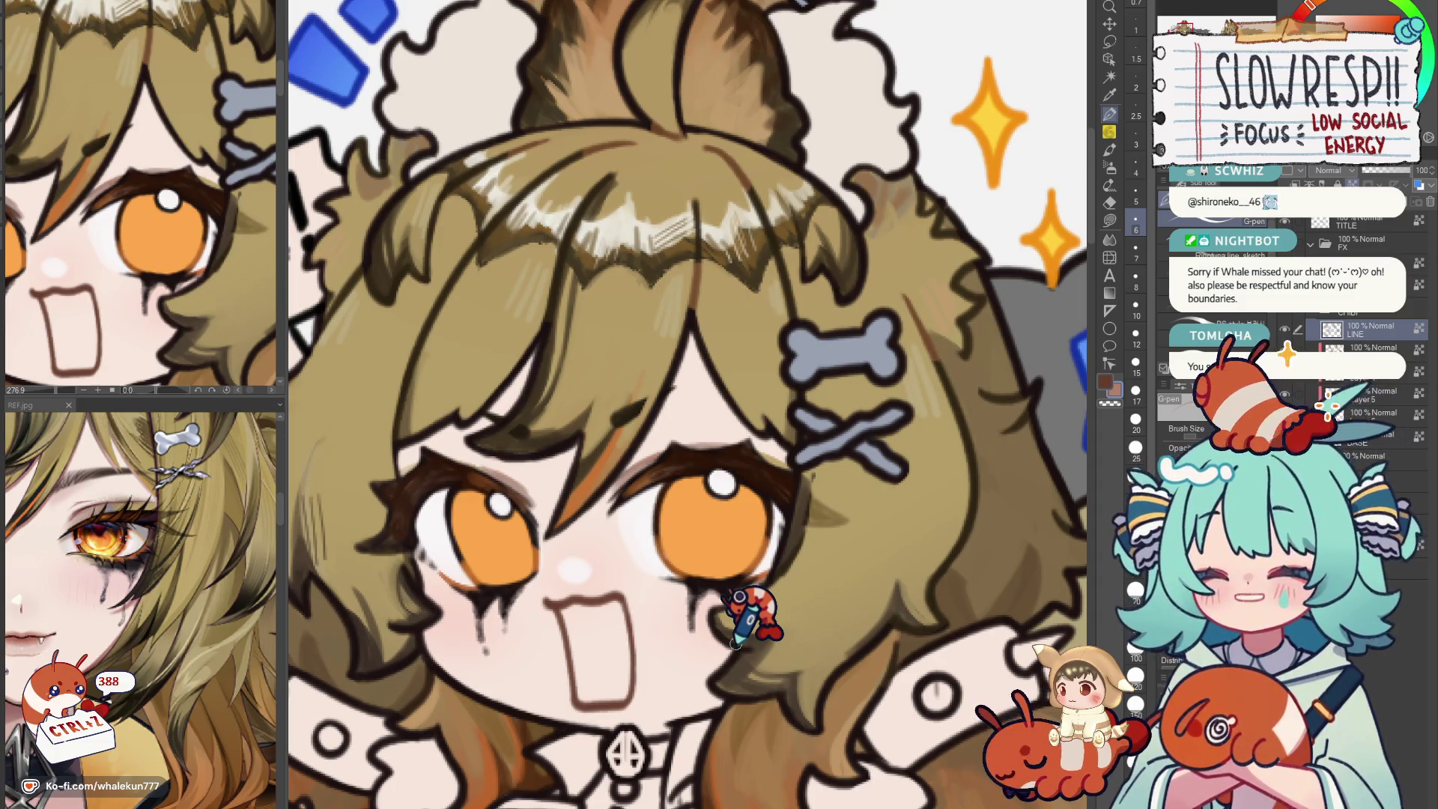
pyautogui.scroll(-2, 744, 606)
pyautogui.scroll(-2, 786, 505)
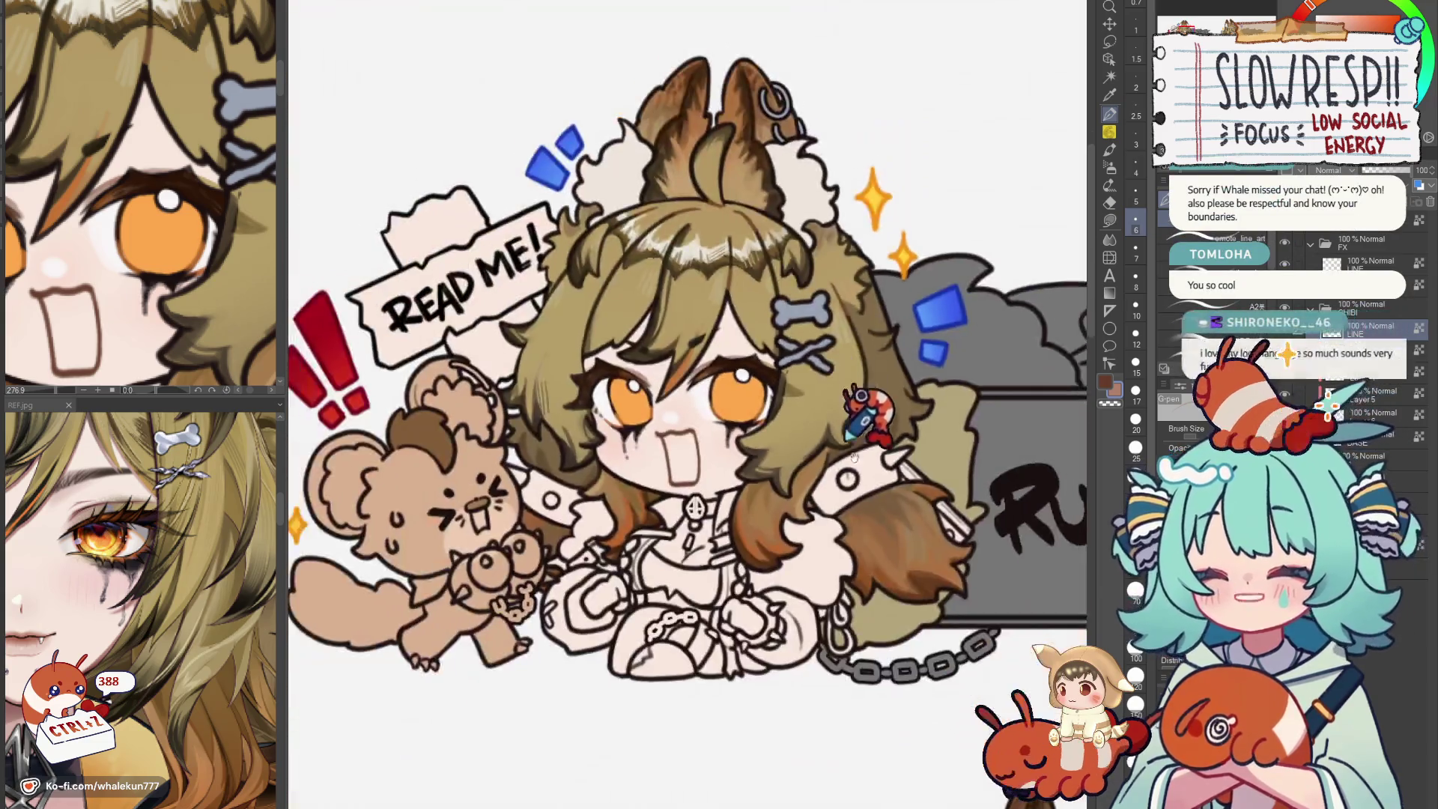
pyautogui.scroll(-2, 842, 365)
pyautogui.scroll(-2, 595, 381)
pyautogui.scroll(5, 763, 337)
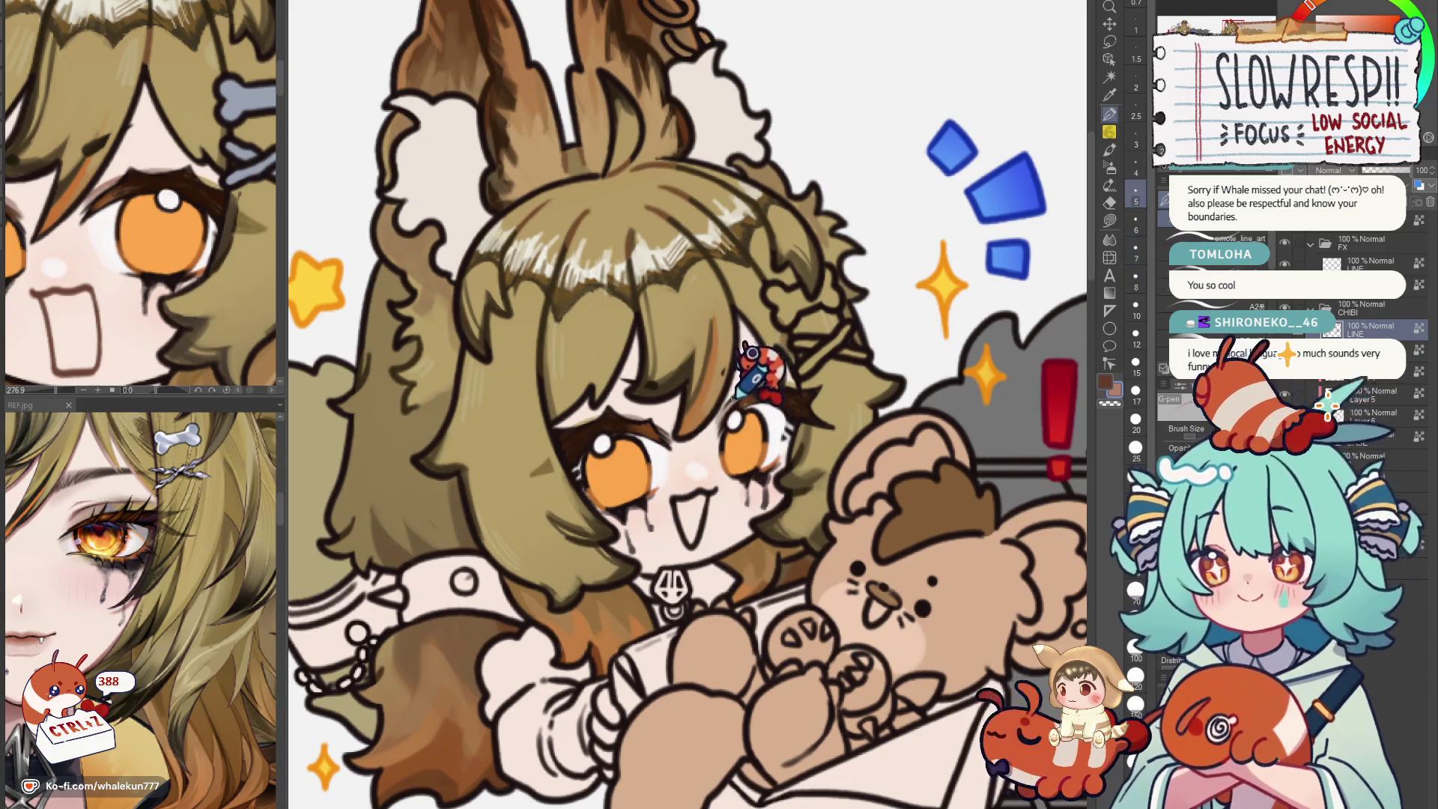
pyautogui.scroll(1, 743, 468)
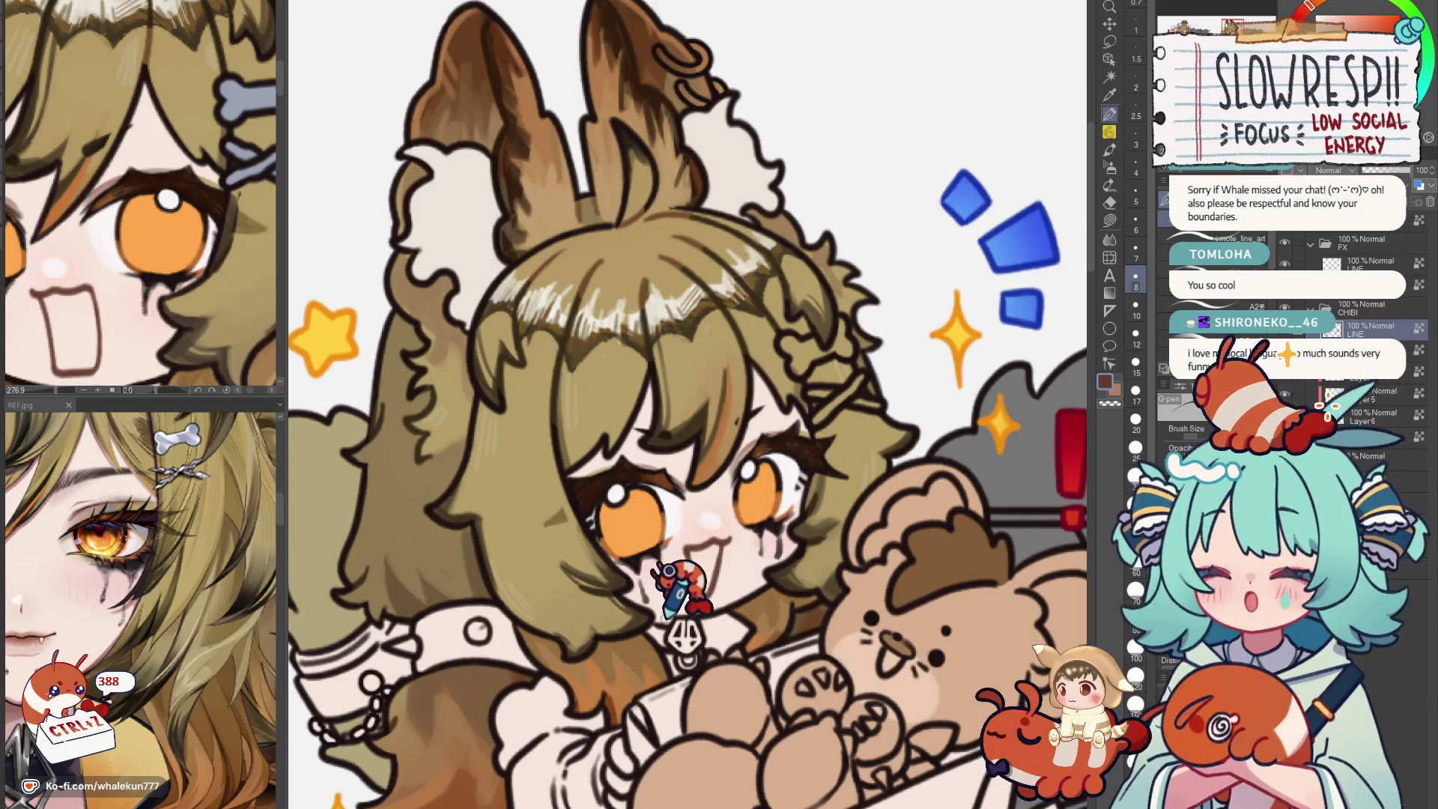
pyautogui.scroll(-3, 723, 574)
pyautogui.scroll(-2, 751, 538)
pyautogui.moveTo(689, 584); pyautogui.dragTo(722, 402)
pyautogui.scroll(-2, 722, 401)
pyautogui.scroll(2, 694, 530)
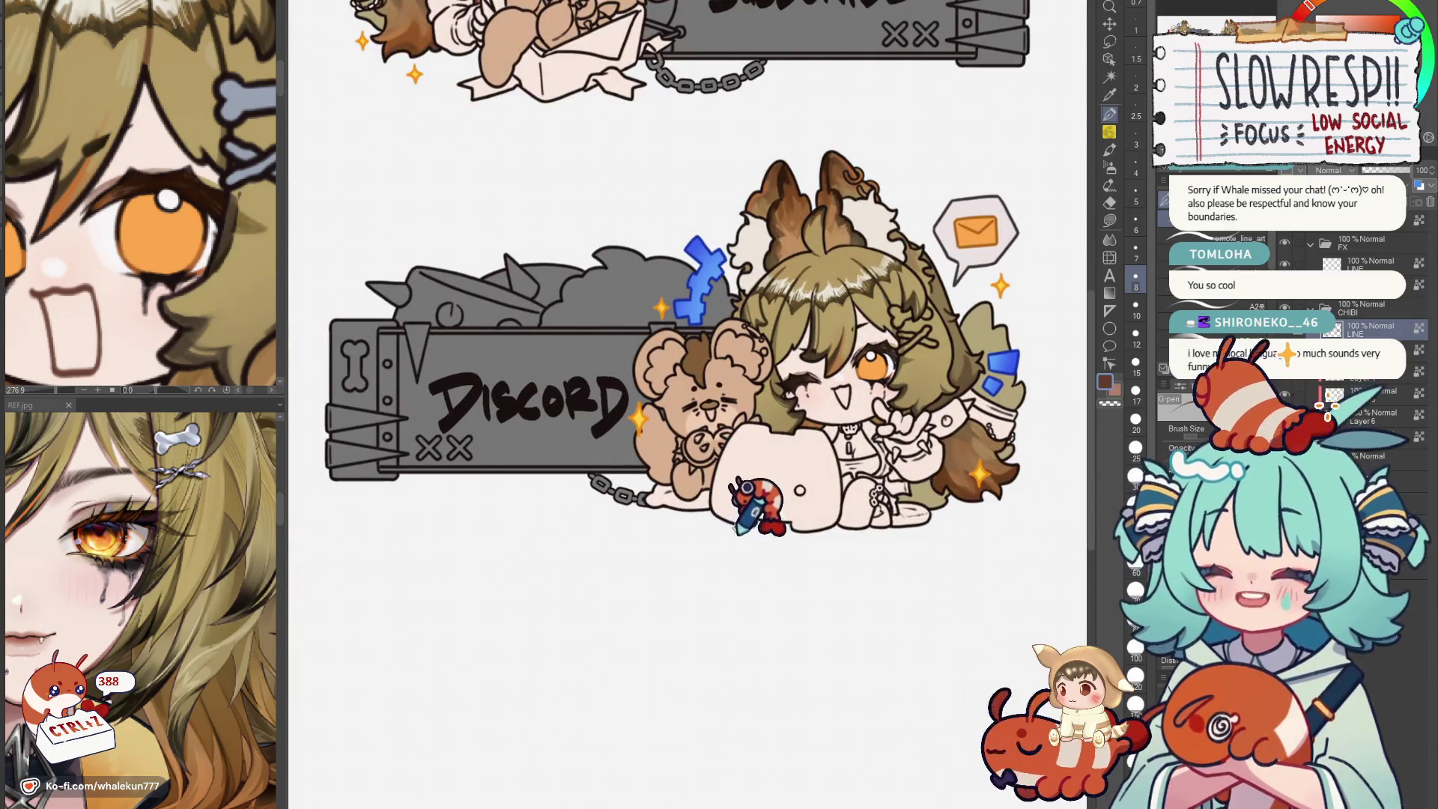
pyautogui.moveTo(694, 530); pyautogui.dragTo(694, 576)
pyautogui.moveTo(760, 536); pyautogui.dragTo(725, 603)
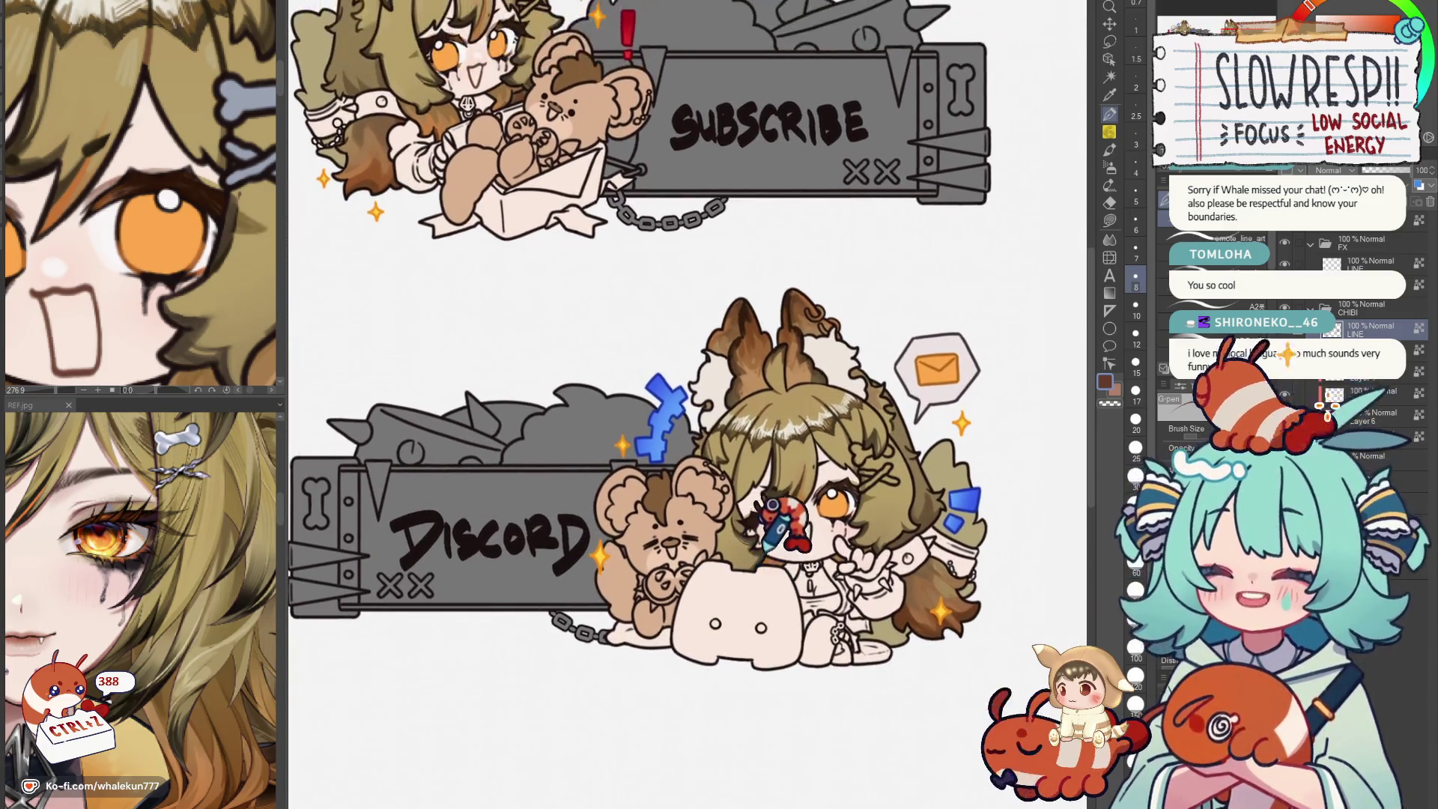
pyautogui.scroll(2, 724, 528)
pyautogui.scroll(2, 723, 502)
pyautogui.scroll(2, 724, 499)
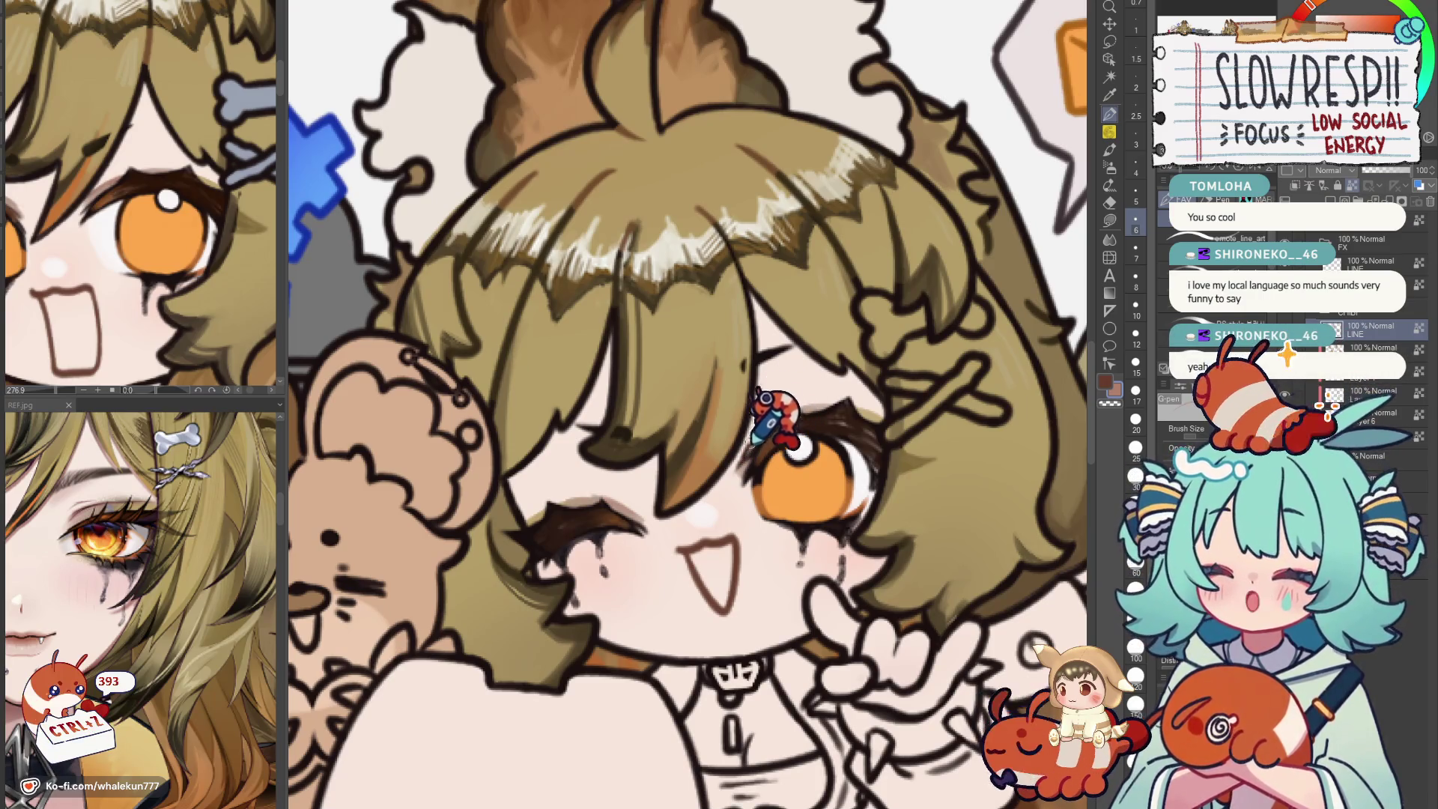
pyautogui.scroll(-2, 750, 439)
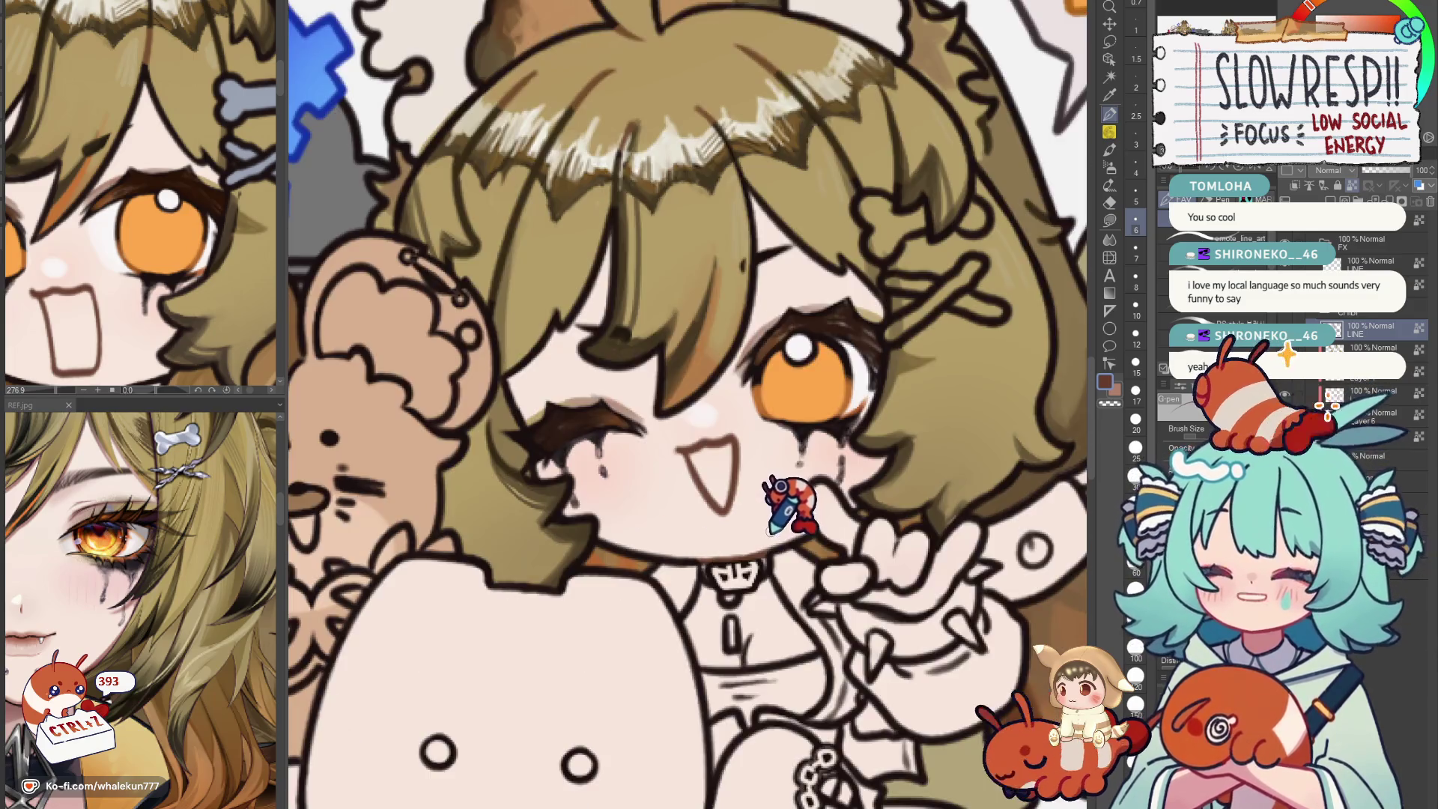
pyautogui.scroll(-3, 786, 511)
pyautogui.scroll(1, 786, 511)
pyautogui.scroll(3, 742, 522)
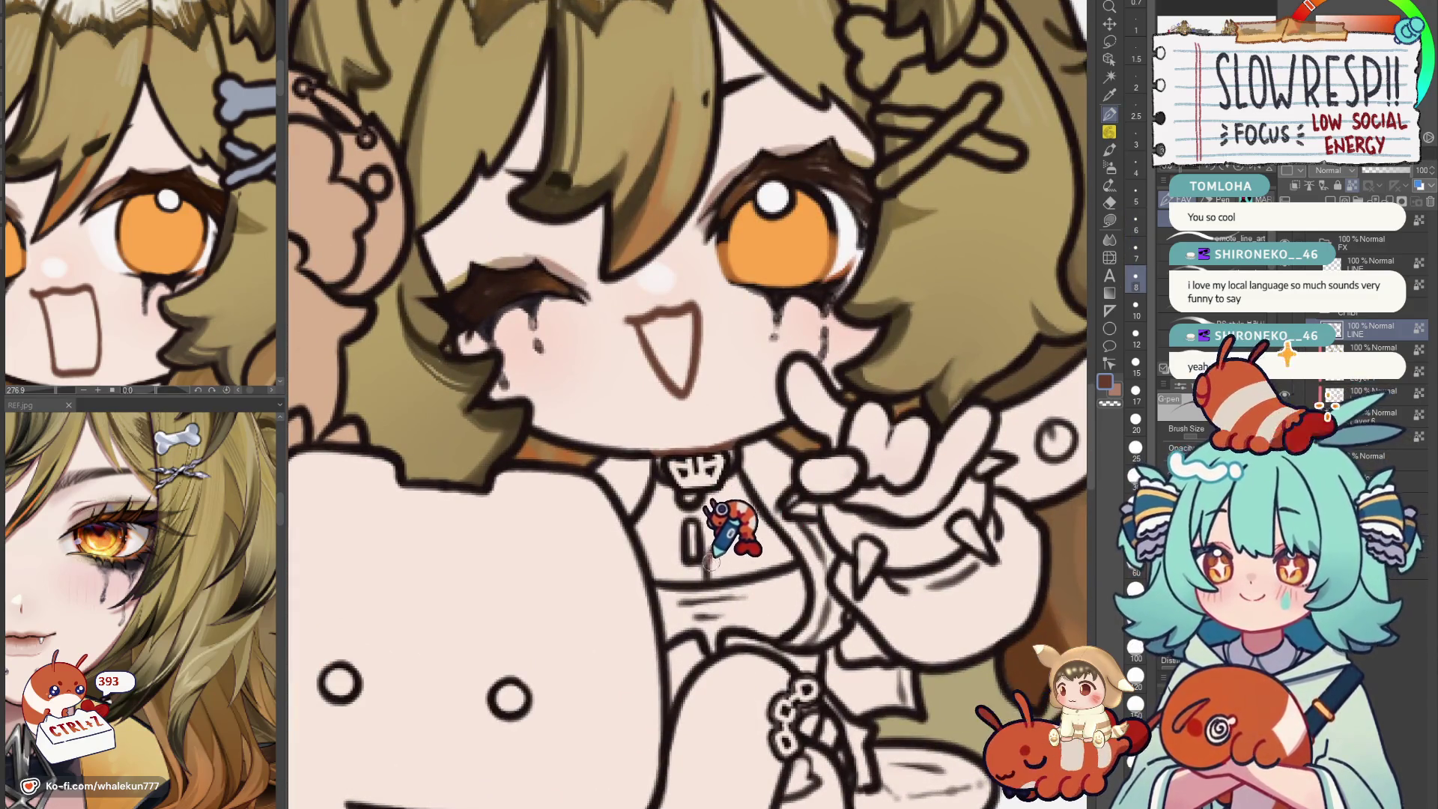
pyautogui.moveTo(850, 447)
pyautogui.mouseDown()
pyautogui.moveTo(849, 434)
pyautogui.moveTo(855, 466)
pyautogui.moveTo(903, 433)
pyautogui.moveTo(923, 469)
pyautogui.mouseUp()
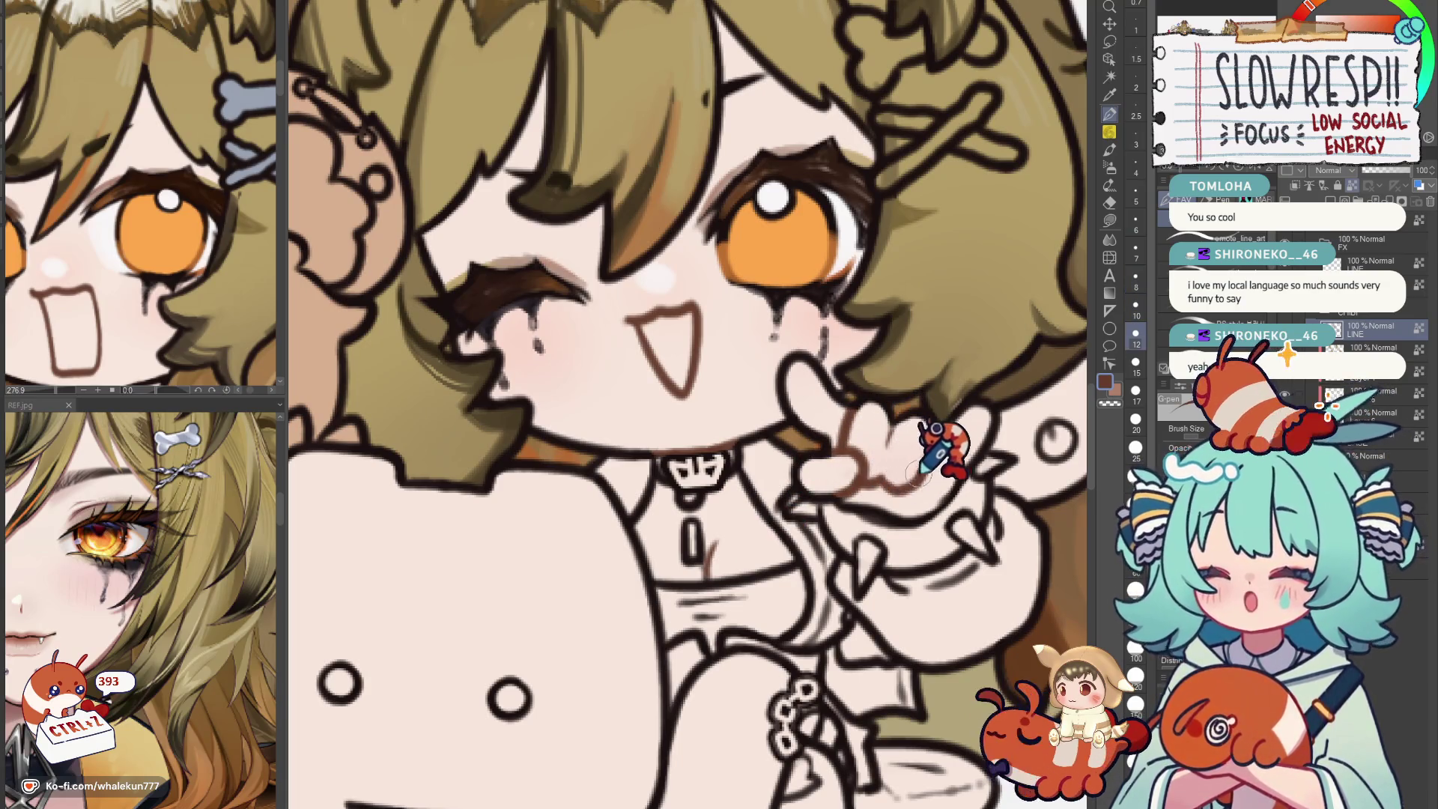
pyautogui.scroll(-3, 937, 443)
pyautogui.scroll(2, 552, 584)
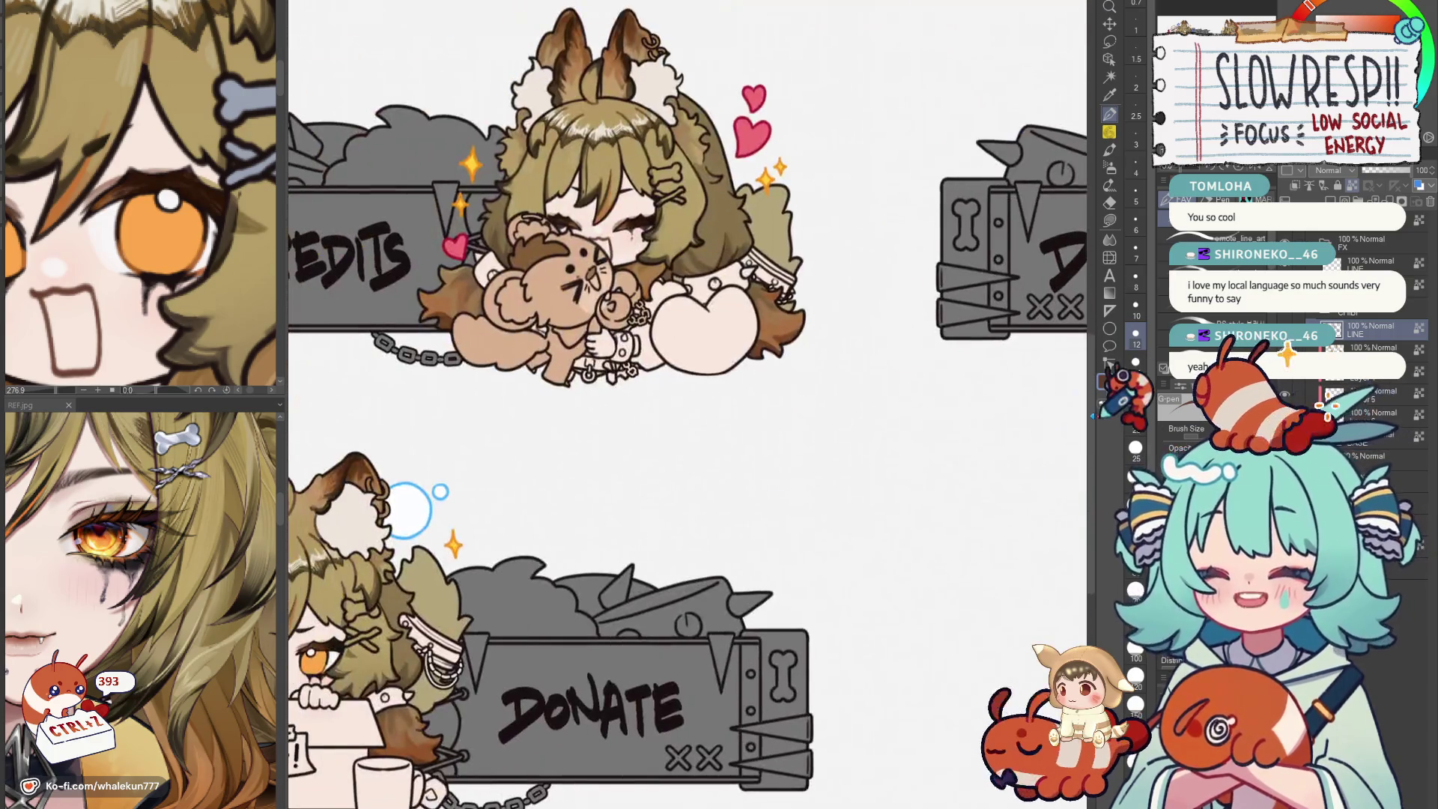
pyautogui.scroll(2, 850, 449)
pyautogui.scroll(2, 779, 427)
pyautogui.scroll(2, 690, 352)
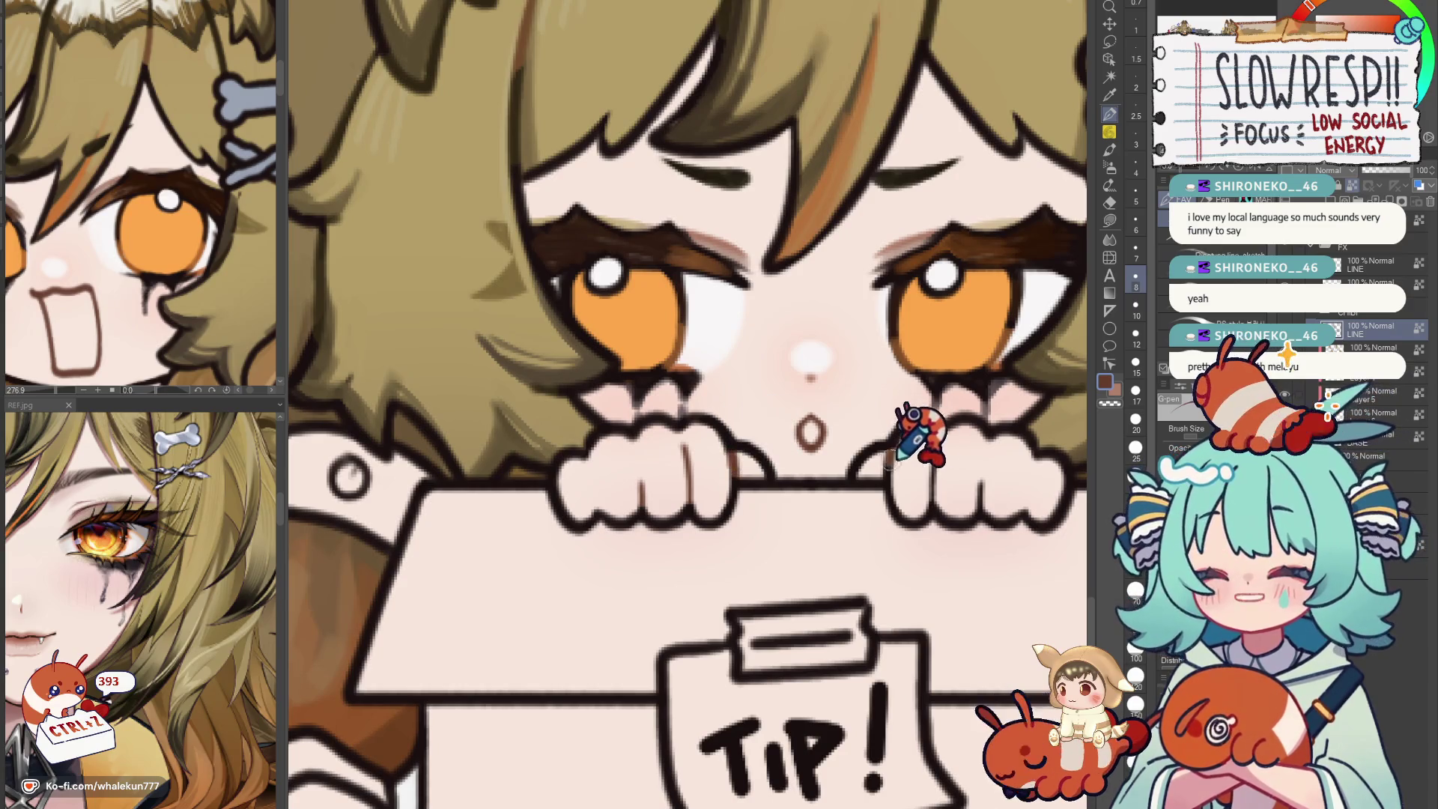
pyautogui.scroll(-3, 1007, 472)
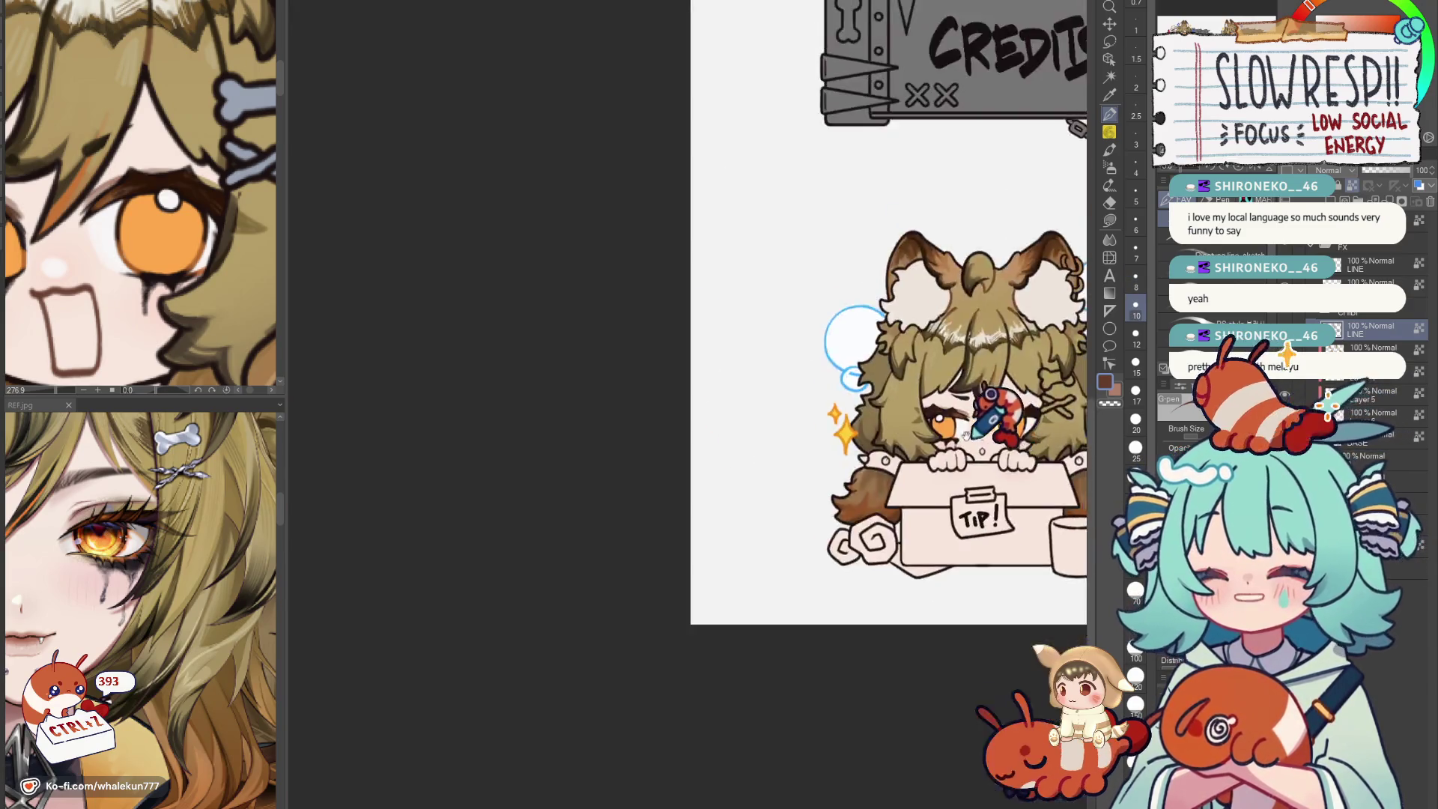
pyautogui.scroll(1, 995, 417)
pyautogui.scroll(2, 742, 624)
pyautogui.moveTo(735, 623); pyautogui.dragTo(770, 477)
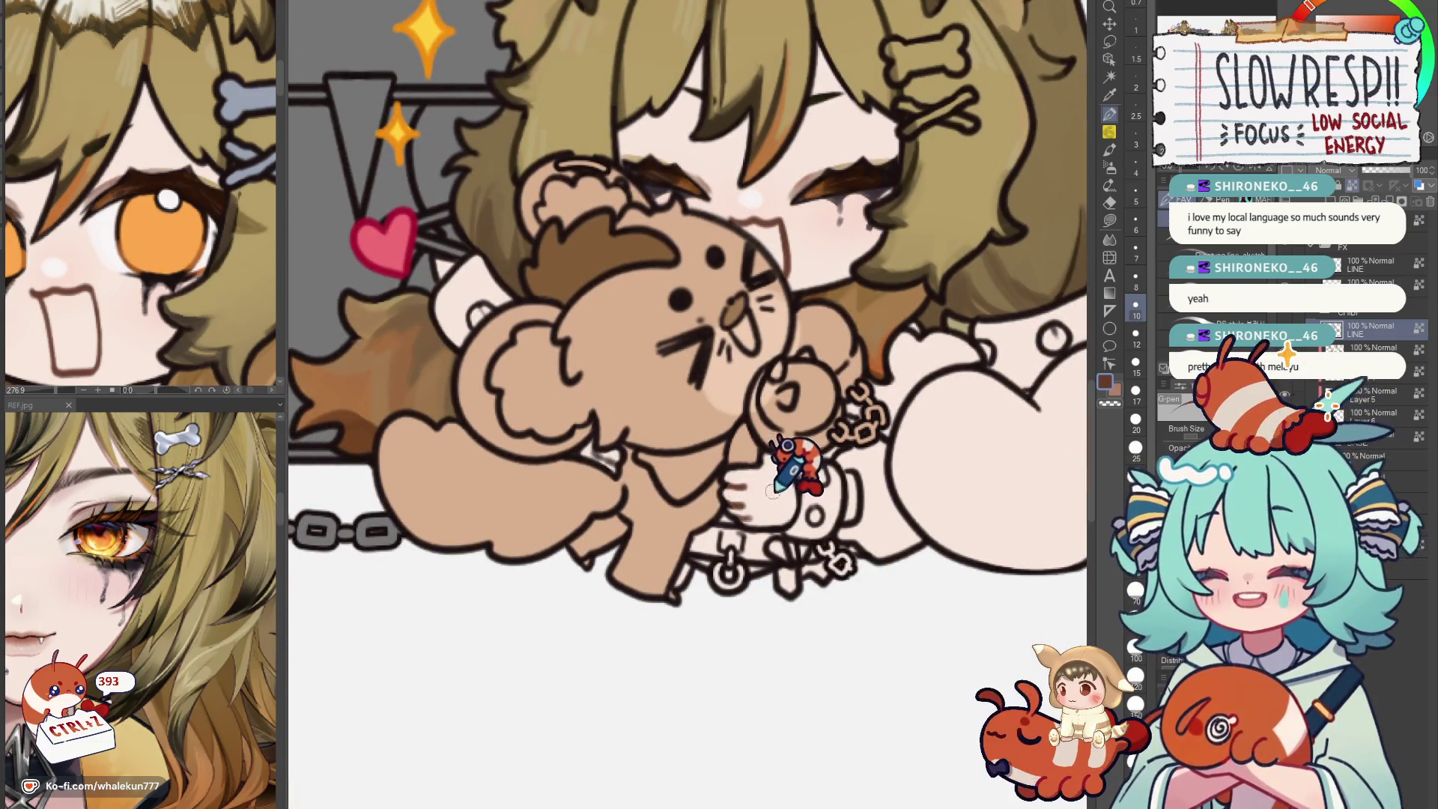
pyautogui.scroll(1, 719, 466)
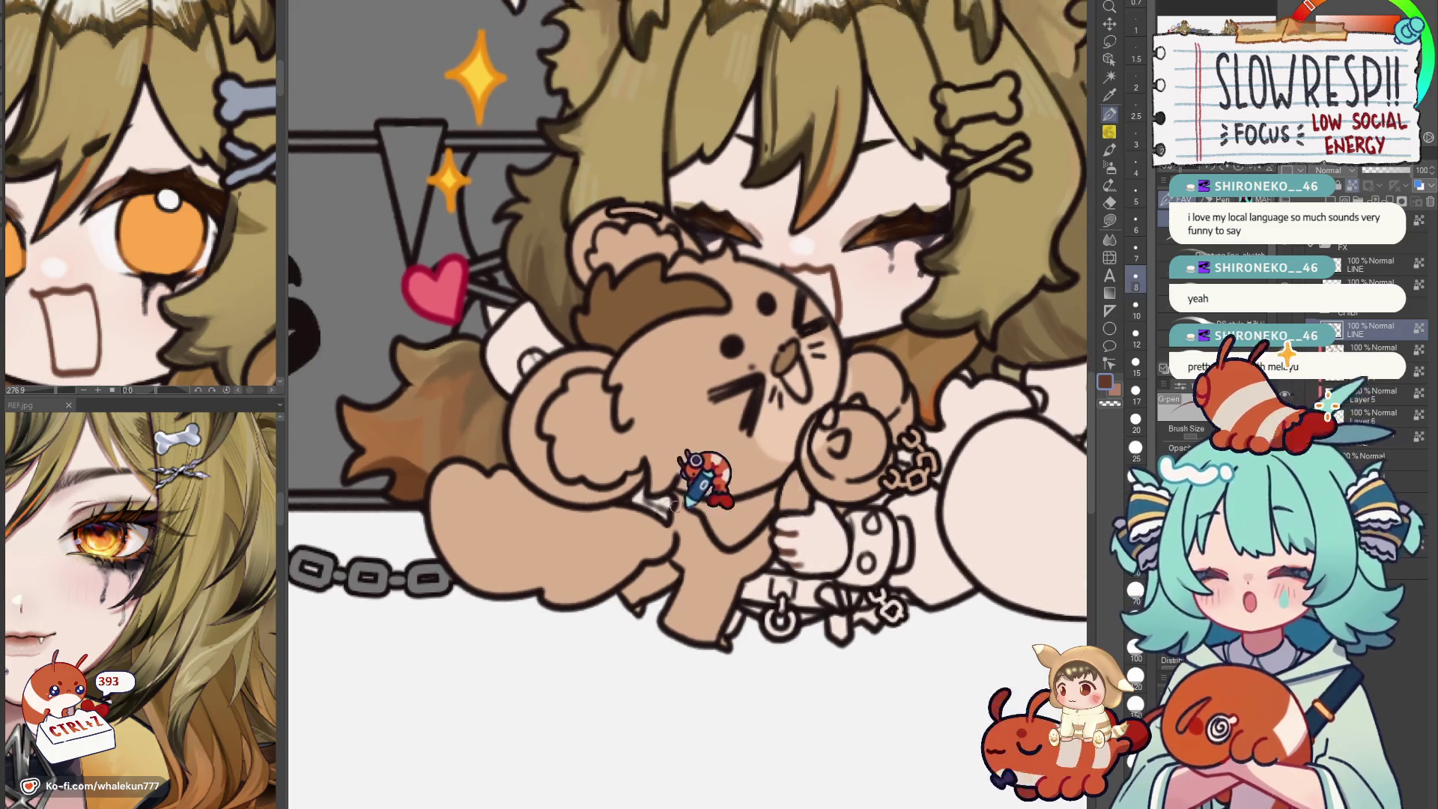
pyautogui.scroll(-2, 792, 418)
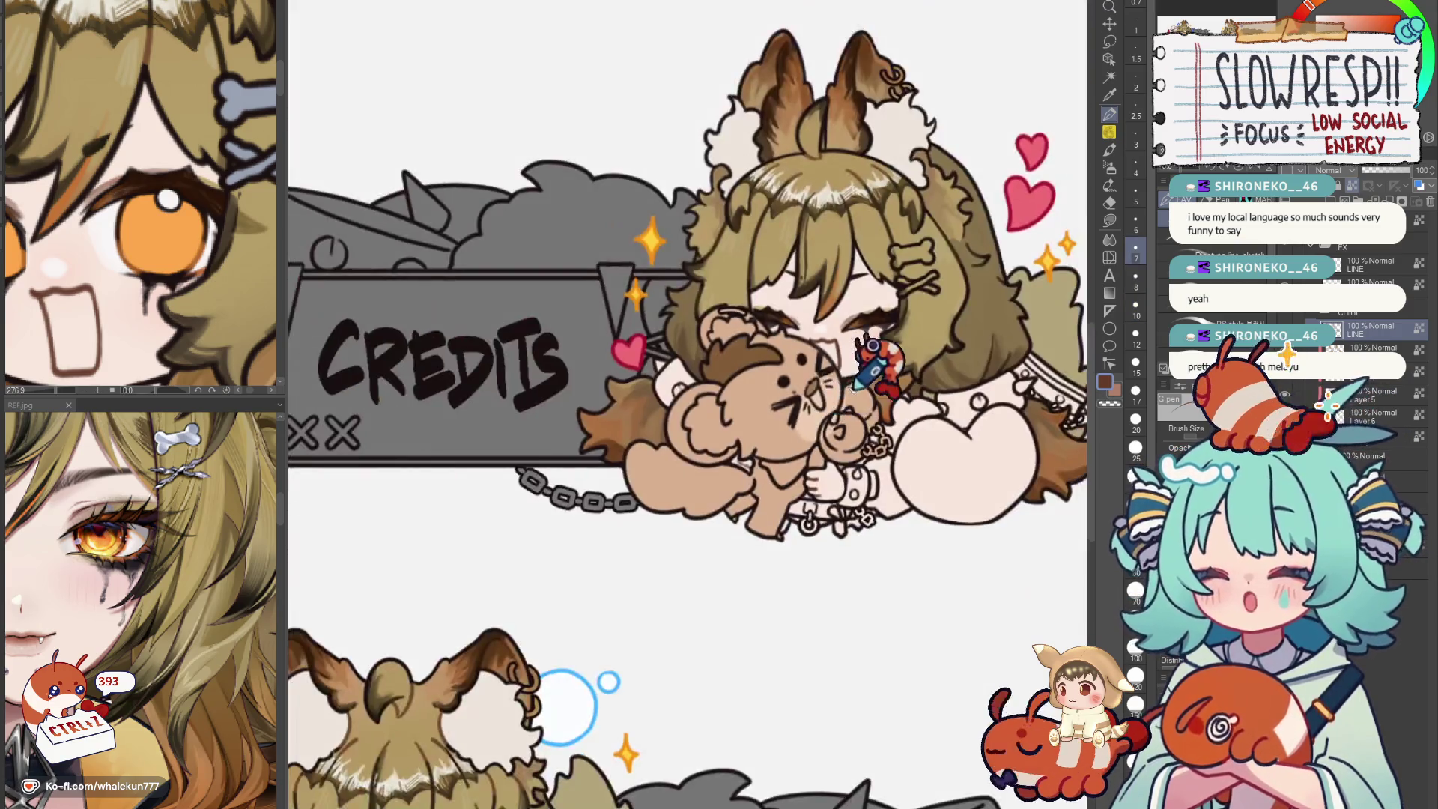
pyautogui.scroll(3, 792, 427)
pyautogui.scroll(-2, 796, 450)
pyautogui.scroll(4, 799, 500)
pyautogui.scroll(2, 791, 495)
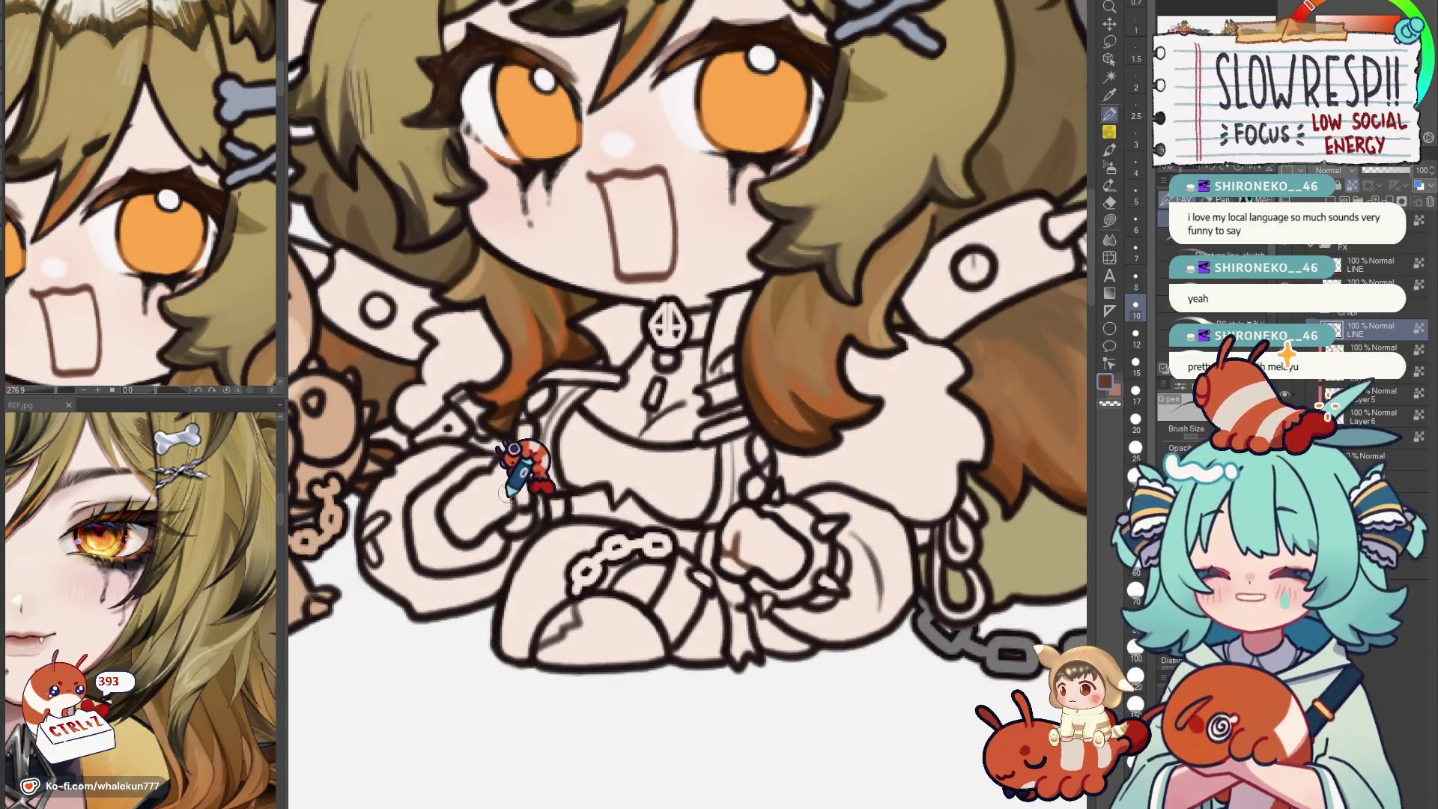
pyautogui.moveTo(685, 526)
pyautogui.mouseDown()
pyautogui.moveTo(720, 545)
pyautogui.moveTo(795, 541)
pyautogui.mouseUp()
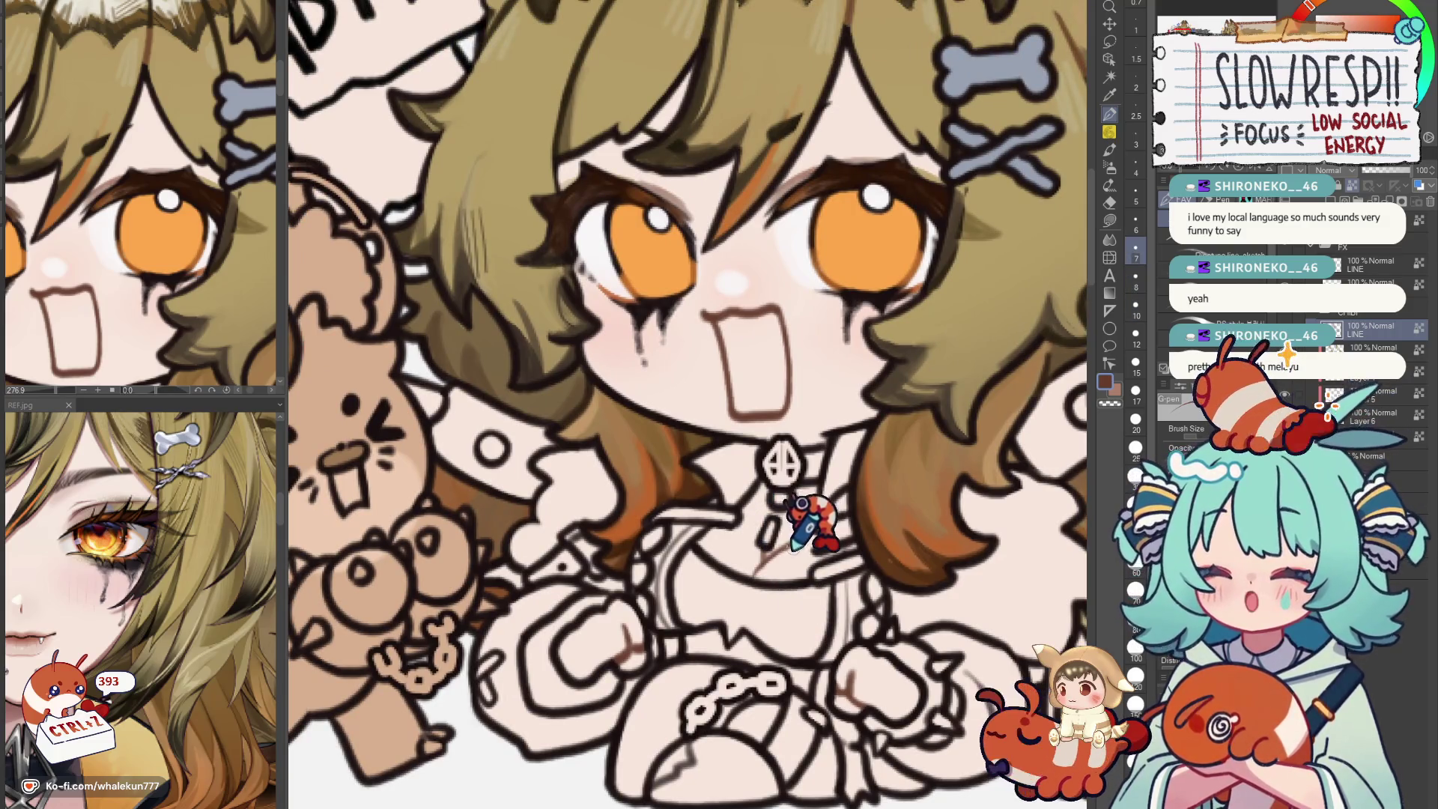
pyautogui.scroll(-2, 792, 549)
pyautogui.scroll(-2, 841, 459)
pyautogui.scroll(-2, 736, 488)
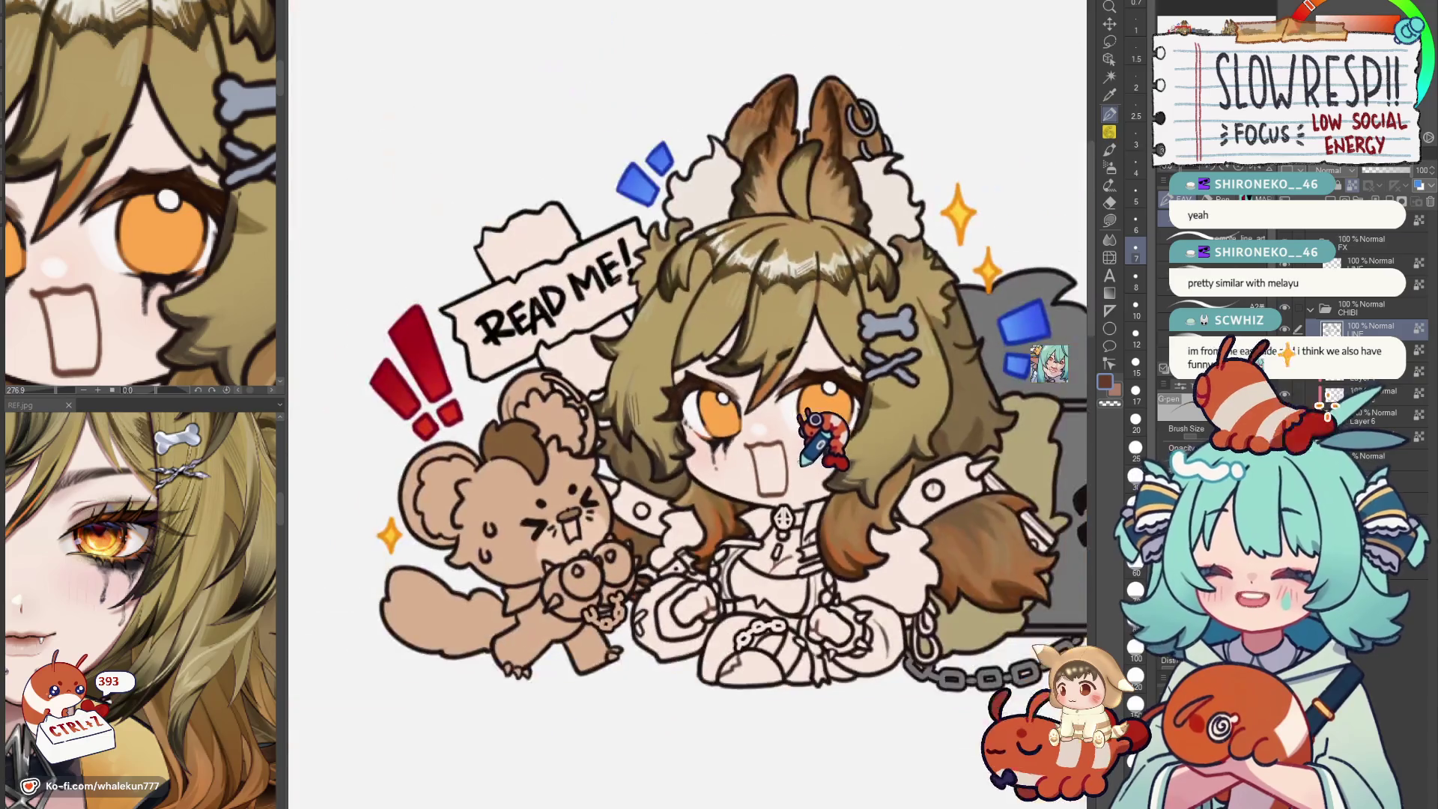
pyautogui.scroll(2, 689, 417)
pyautogui.scroll(2, 719, 450)
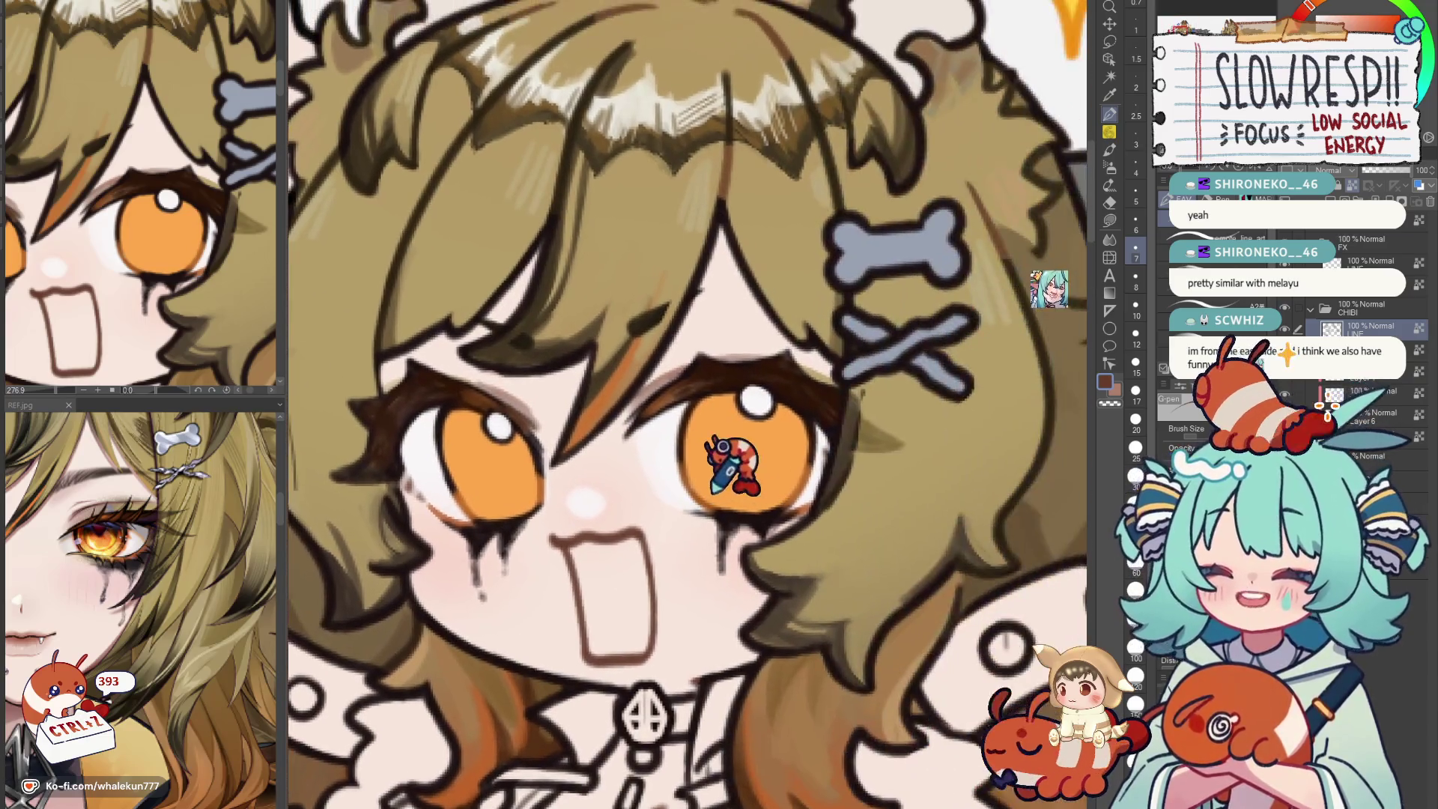
pyautogui.scroll(-3, 735, 471)
pyautogui.moveTo(730, 629); pyautogui.dragTo(725, 247)
pyautogui.scroll(2, 726, 567)
pyautogui.scroll(2, 725, 567)
pyautogui.scroll(-2, 726, 567)
pyautogui.scroll(2, 726, 567)
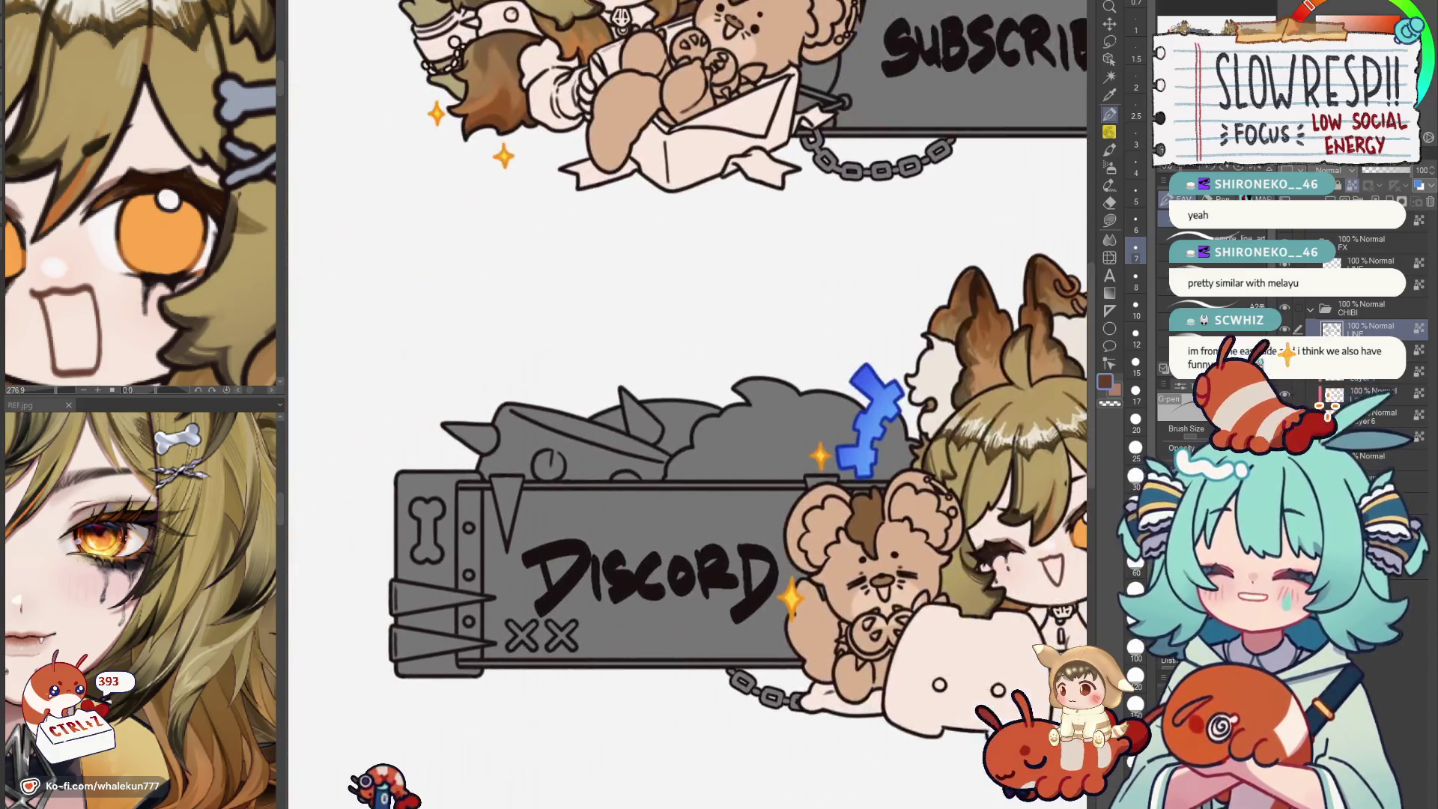
pyautogui.scroll(-2, 472, 585)
pyautogui.scroll(2, 585, 337)
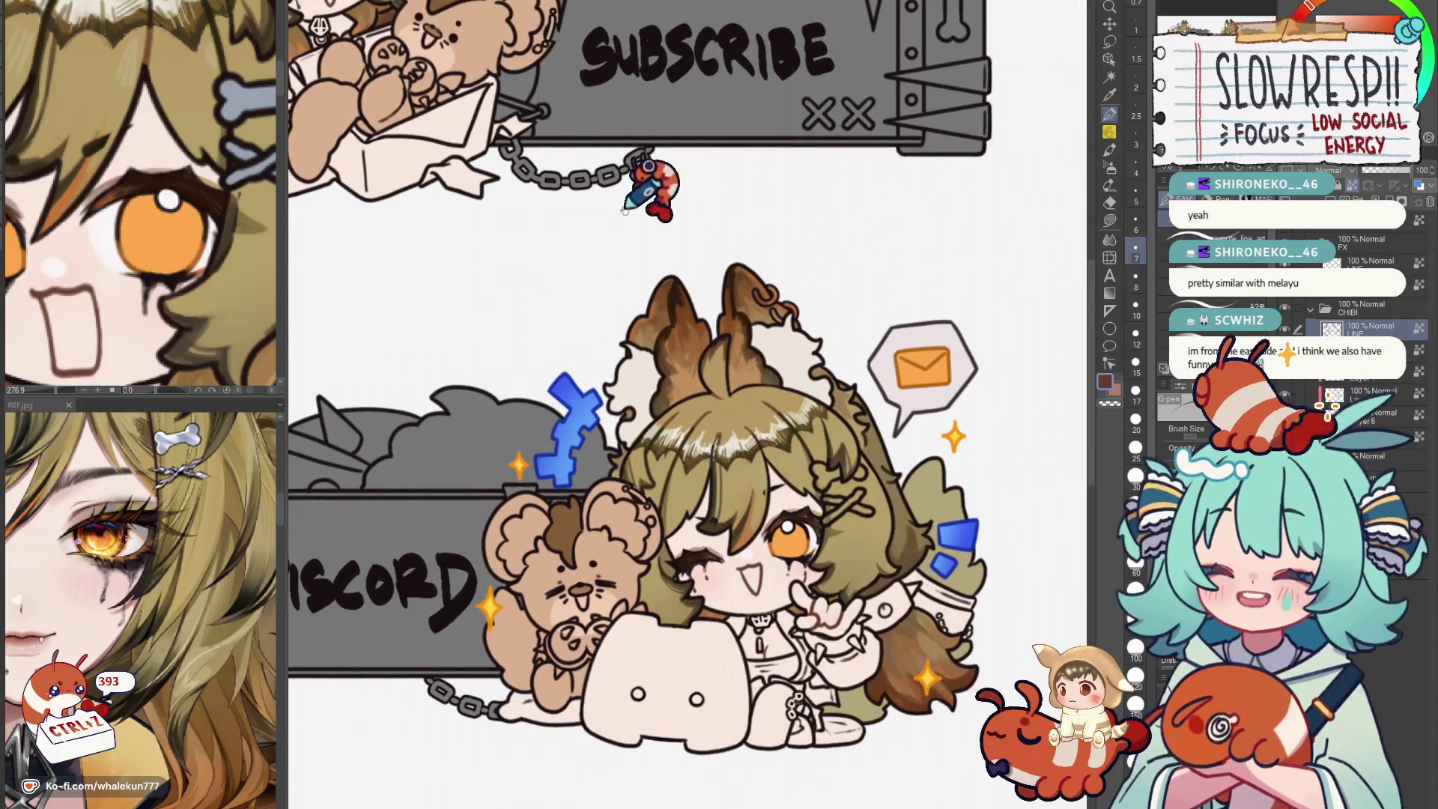
pyautogui.scroll(-2, 624, 203)
pyautogui.scroll(1, 712, 338)
pyautogui.scroll(1, 745, 491)
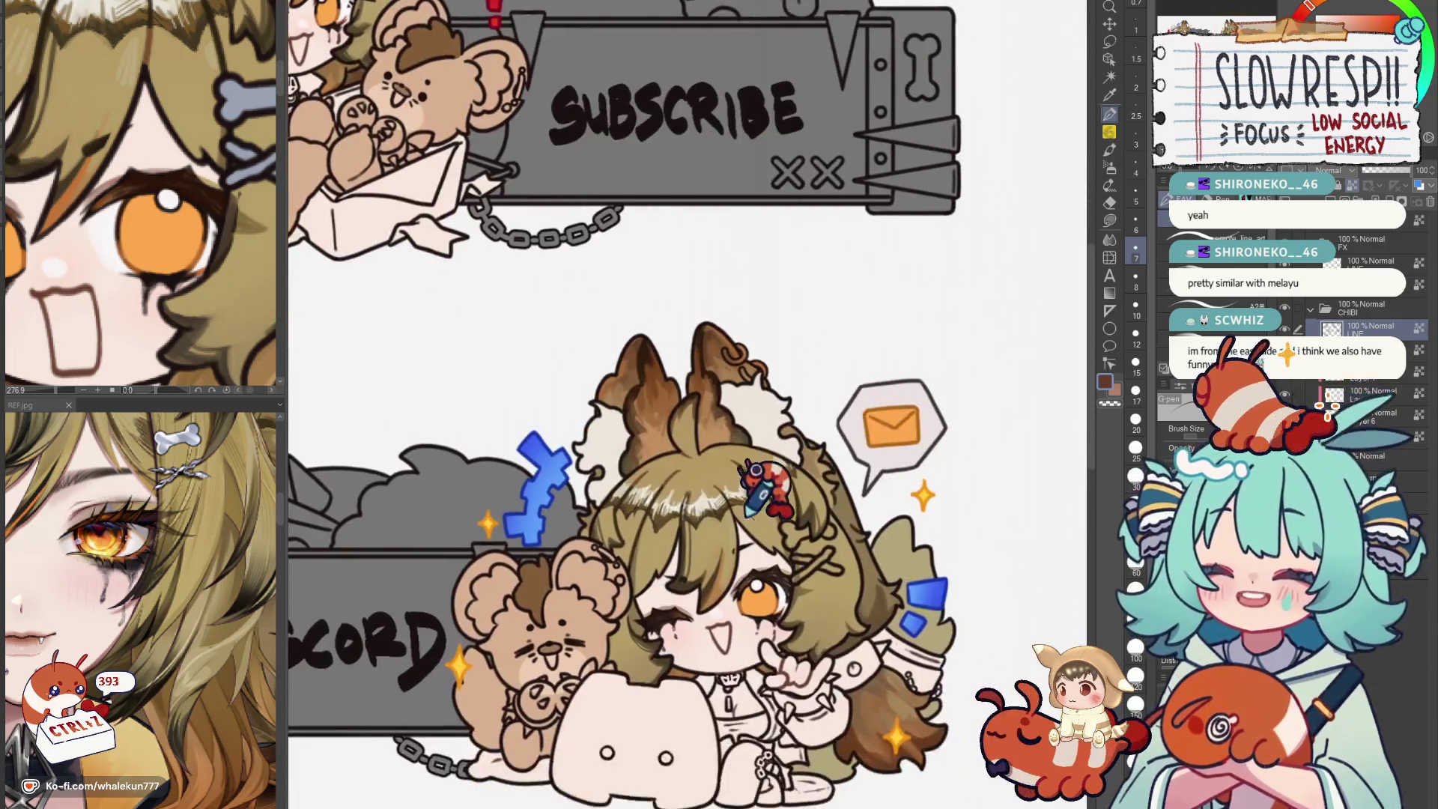
pyautogui.scroll(1, 748, 483)
pyautogui.scroll(-1, 825, 601)
pyautogui.scroll(-2, 697, 404)
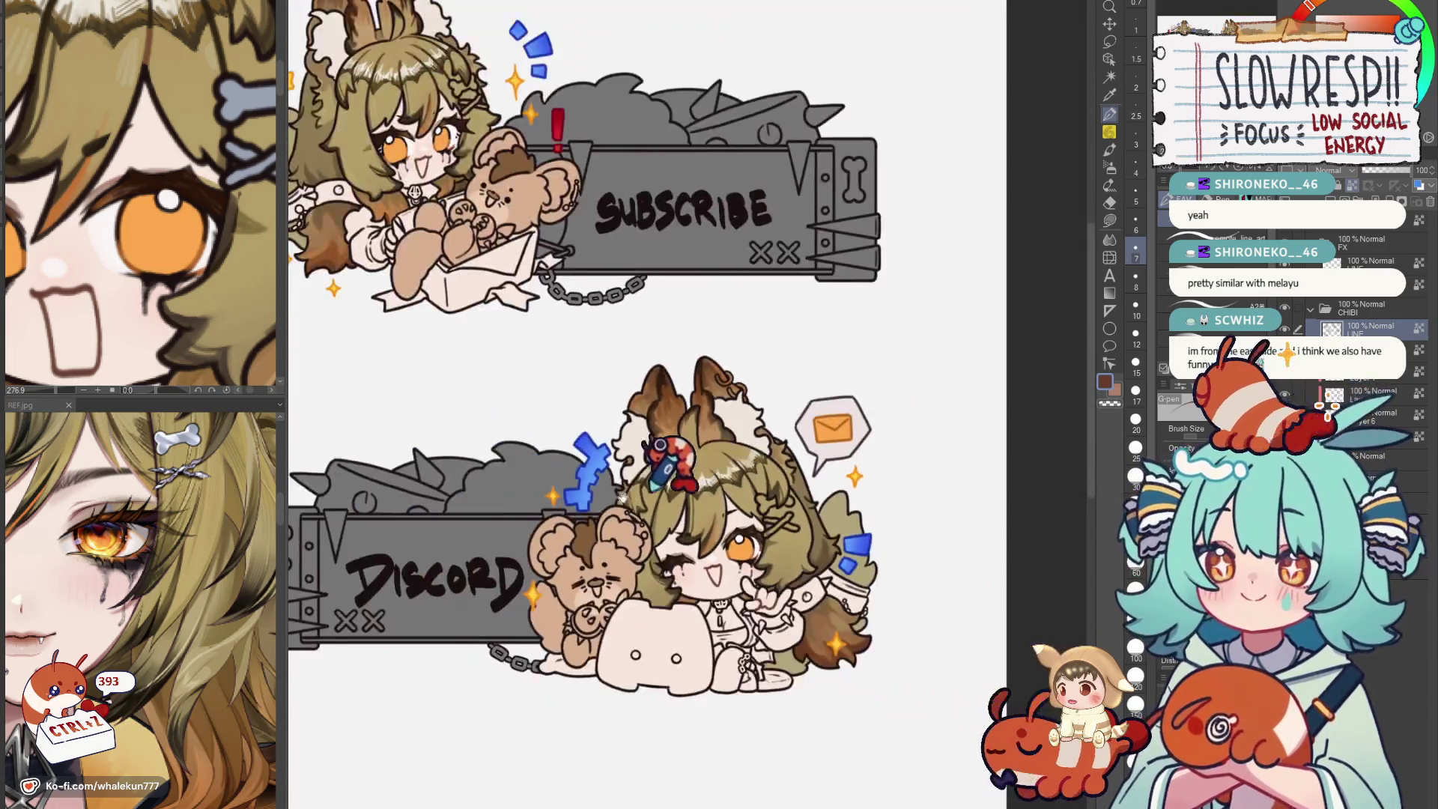
pyautogui.scroll(1, 882, 578)
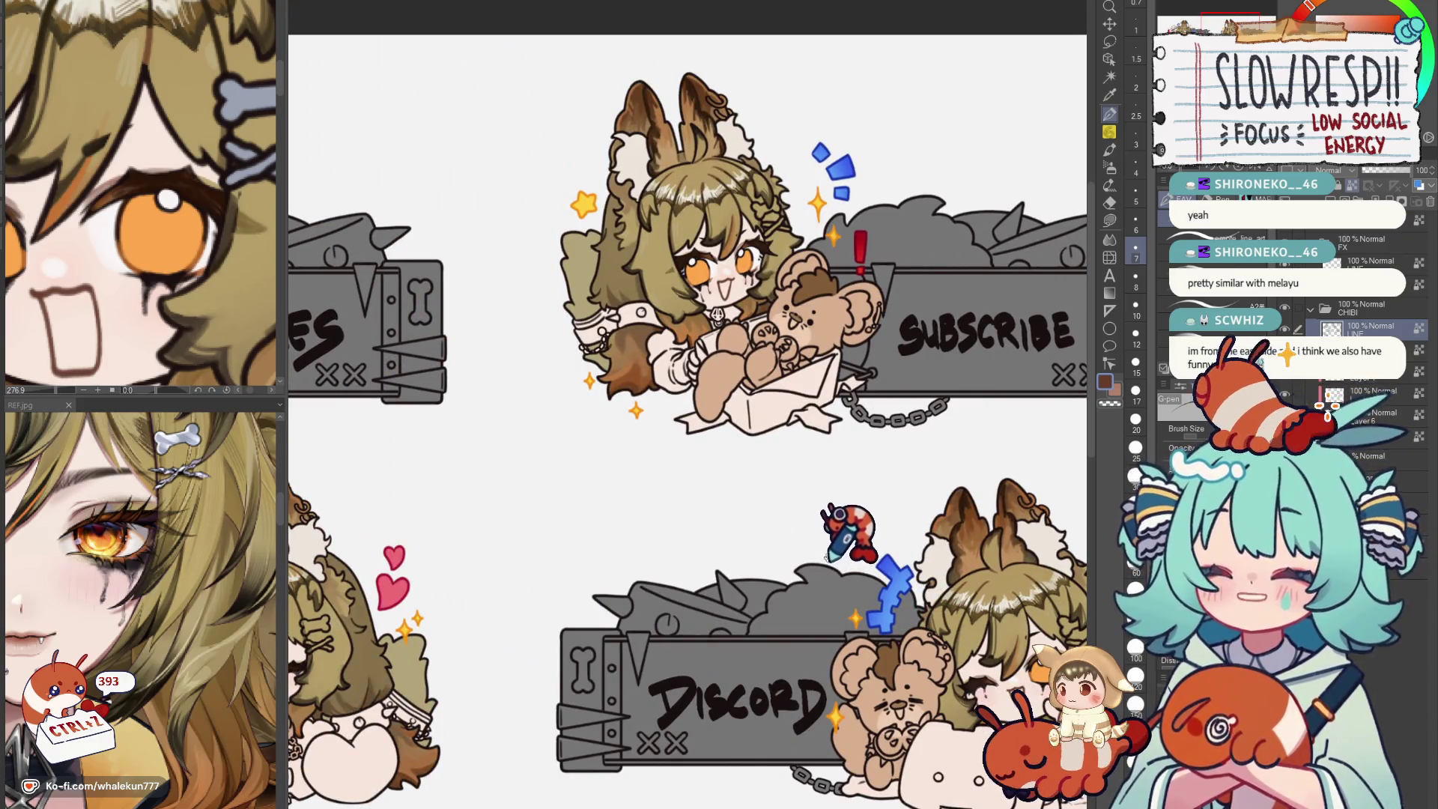
pyautogui.scroll(-1, 683, 572)
pyautogui.scroll(3, 584, 387)
pyautogui.scroll(1, 584, 387)
pyautogui.scroll(1, 594, 434)
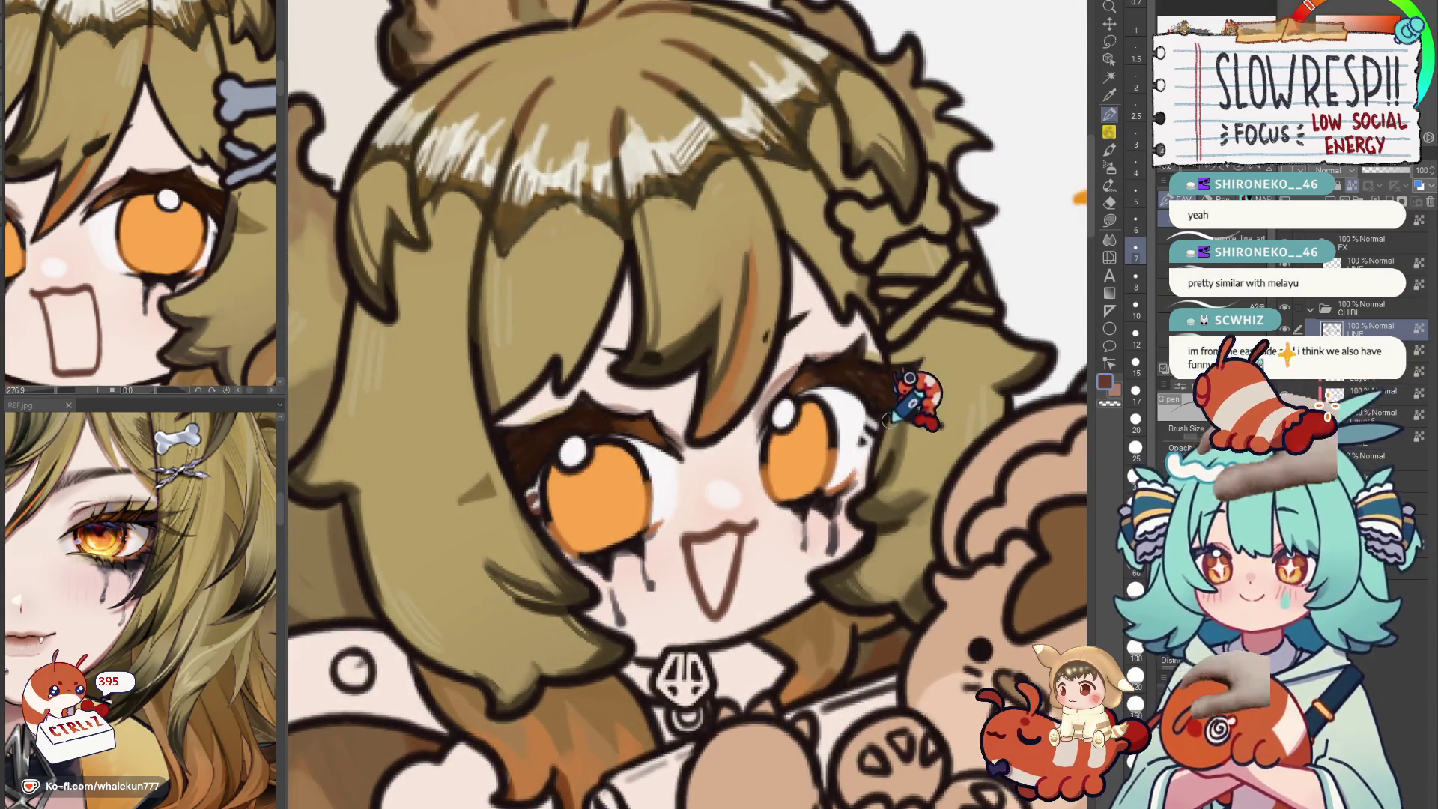
pyautogui.scroll(-3, 882, 495)
pyautogui.moveTo(932, 629); pyautogui.dragTo(843, 550)
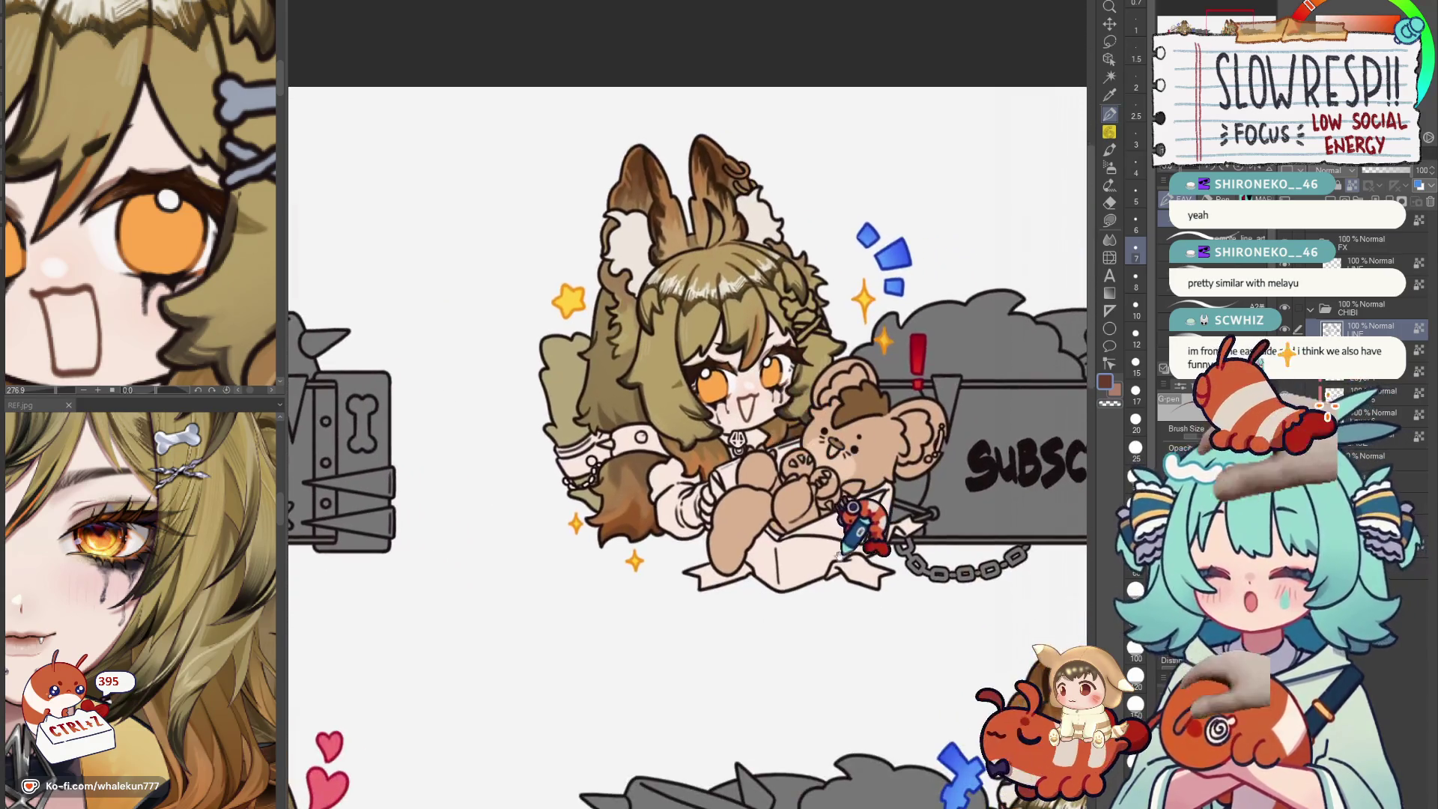
pyautogui.scroll(-2, 843, 551)
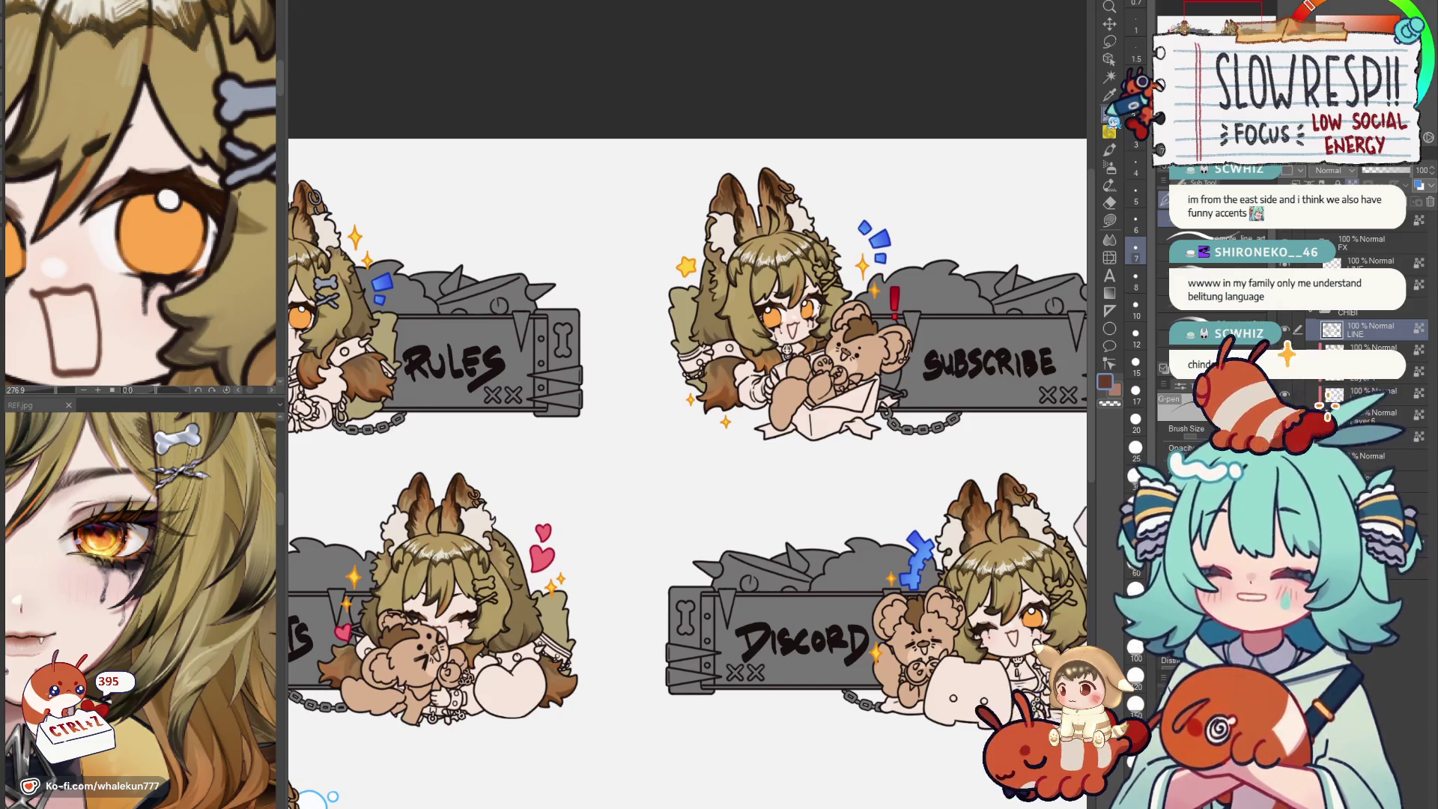
pyautogui.scroll(-2, 685, 449)
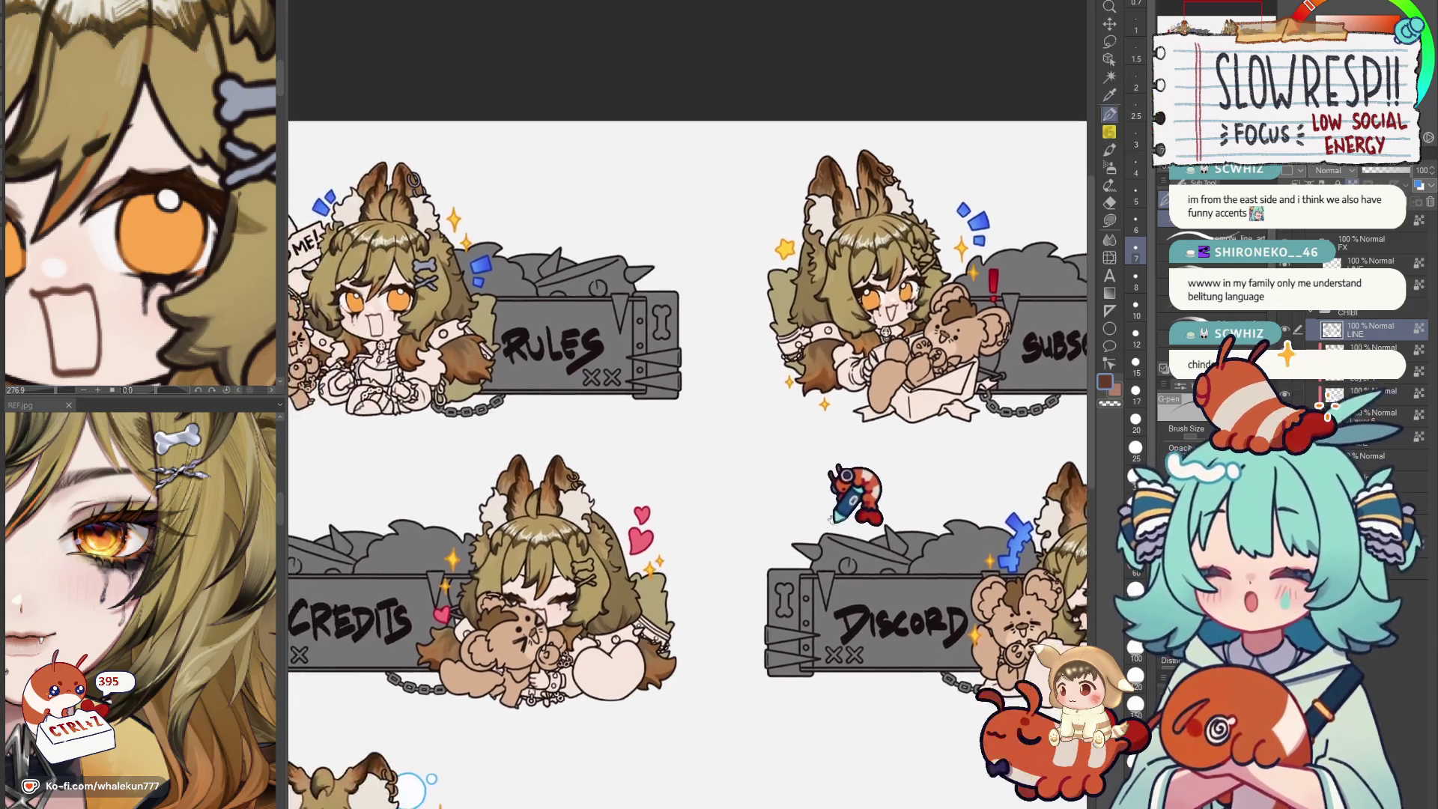
pyautogui.scroll(2, 686, 449)
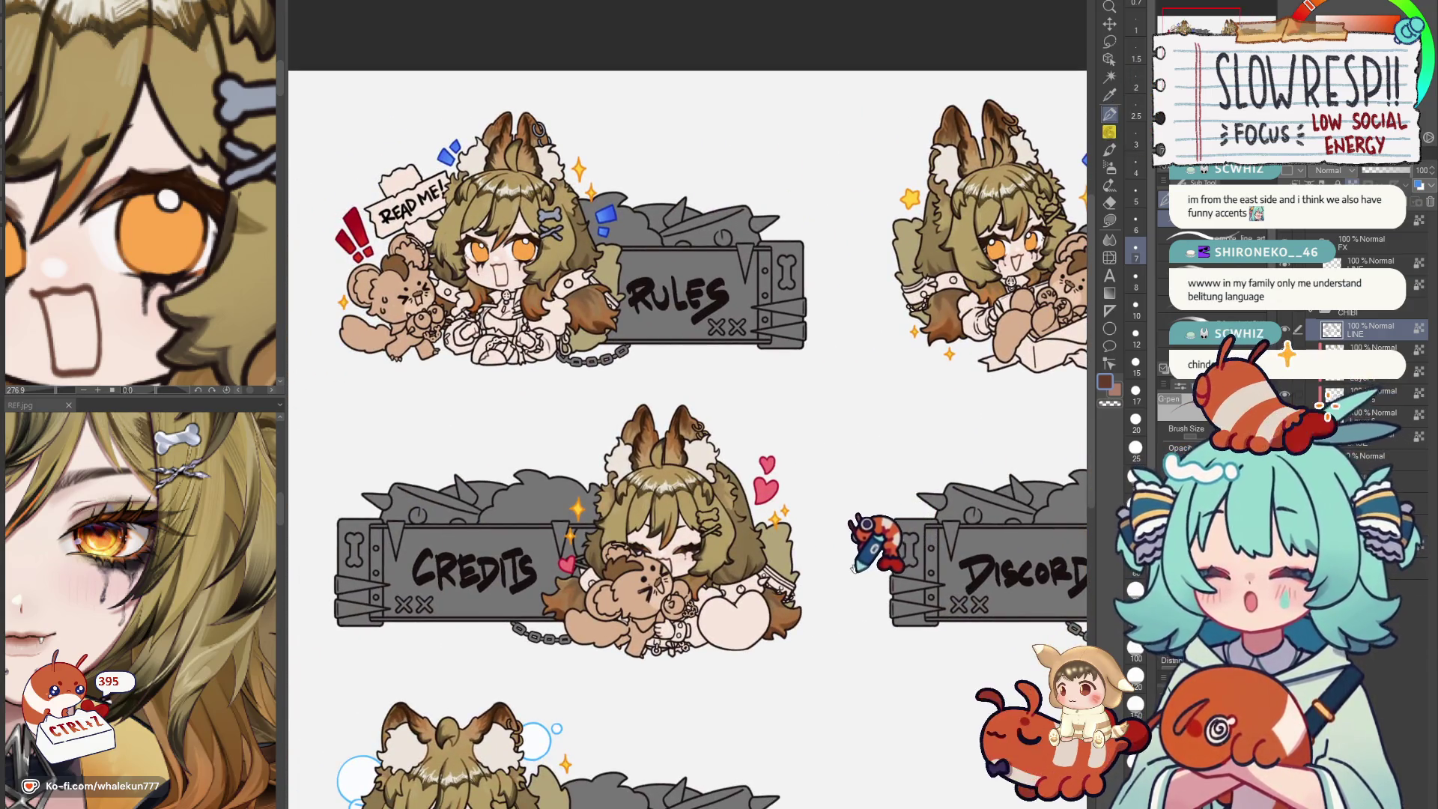
pyautogui.moveTo(867, 537); pyautogui.dragTo(885, 569)
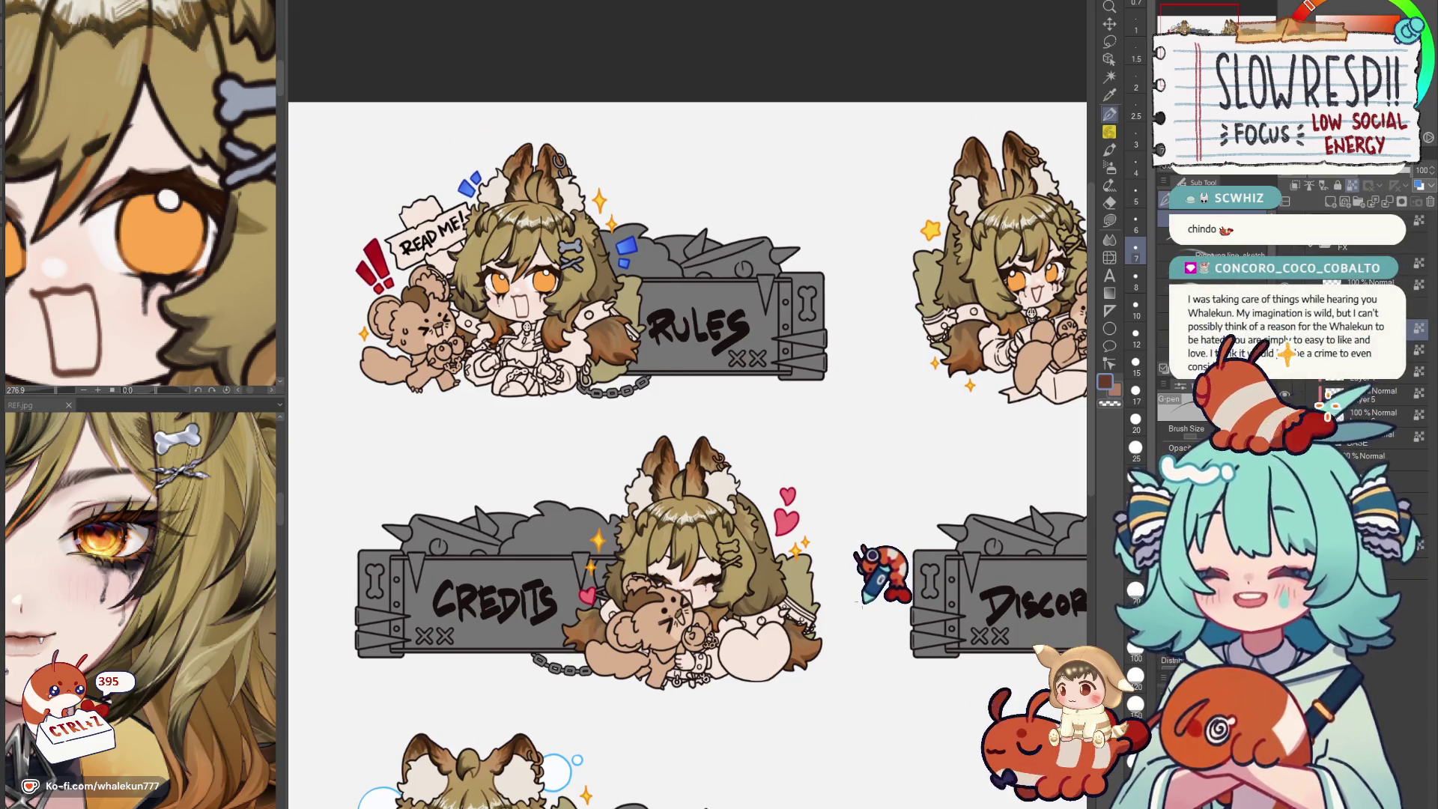
pyautogui.scroll(-1, 867, 597)
pyautogui.scroll(1, 876, 550)
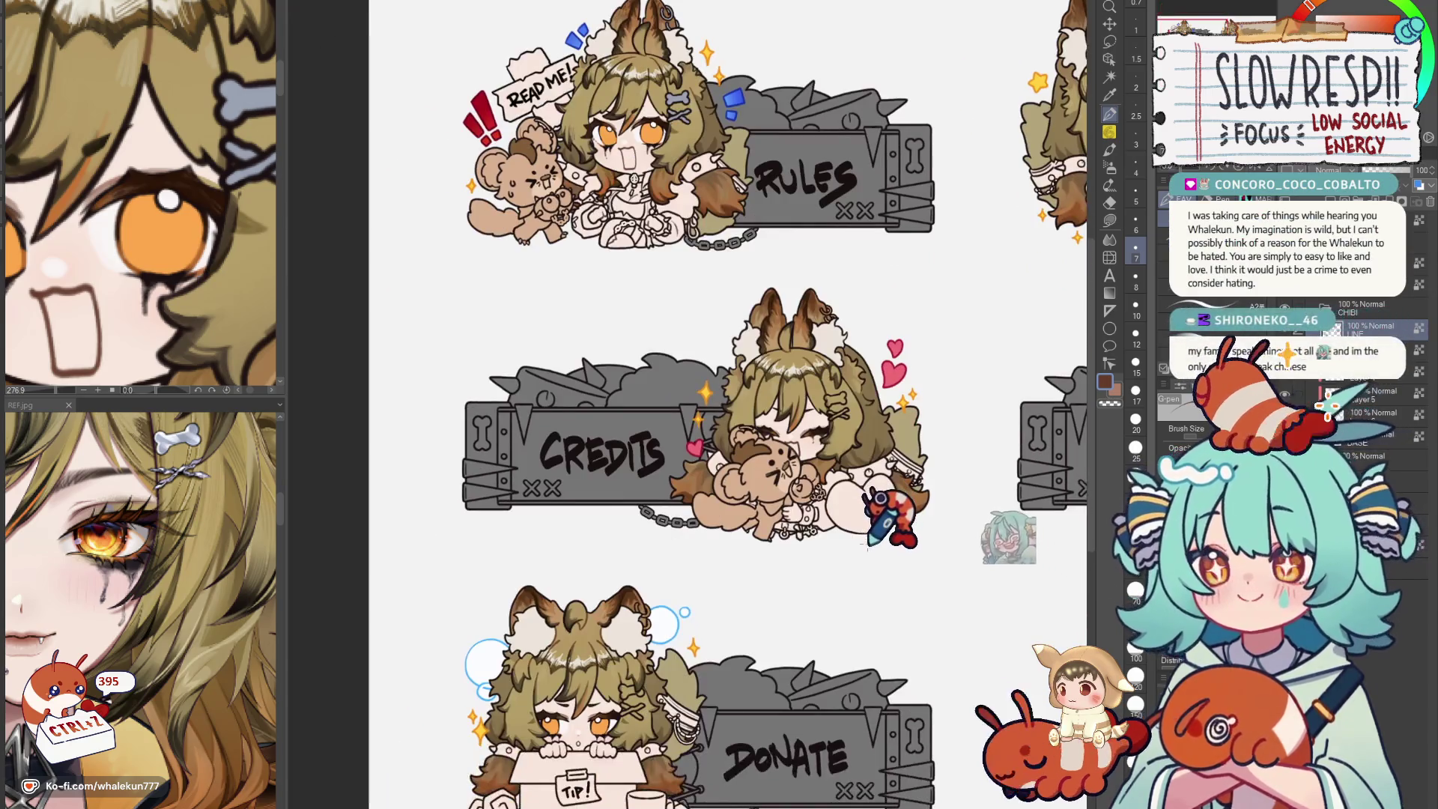
pyautogui.press('h')
pyautogui.press('h')
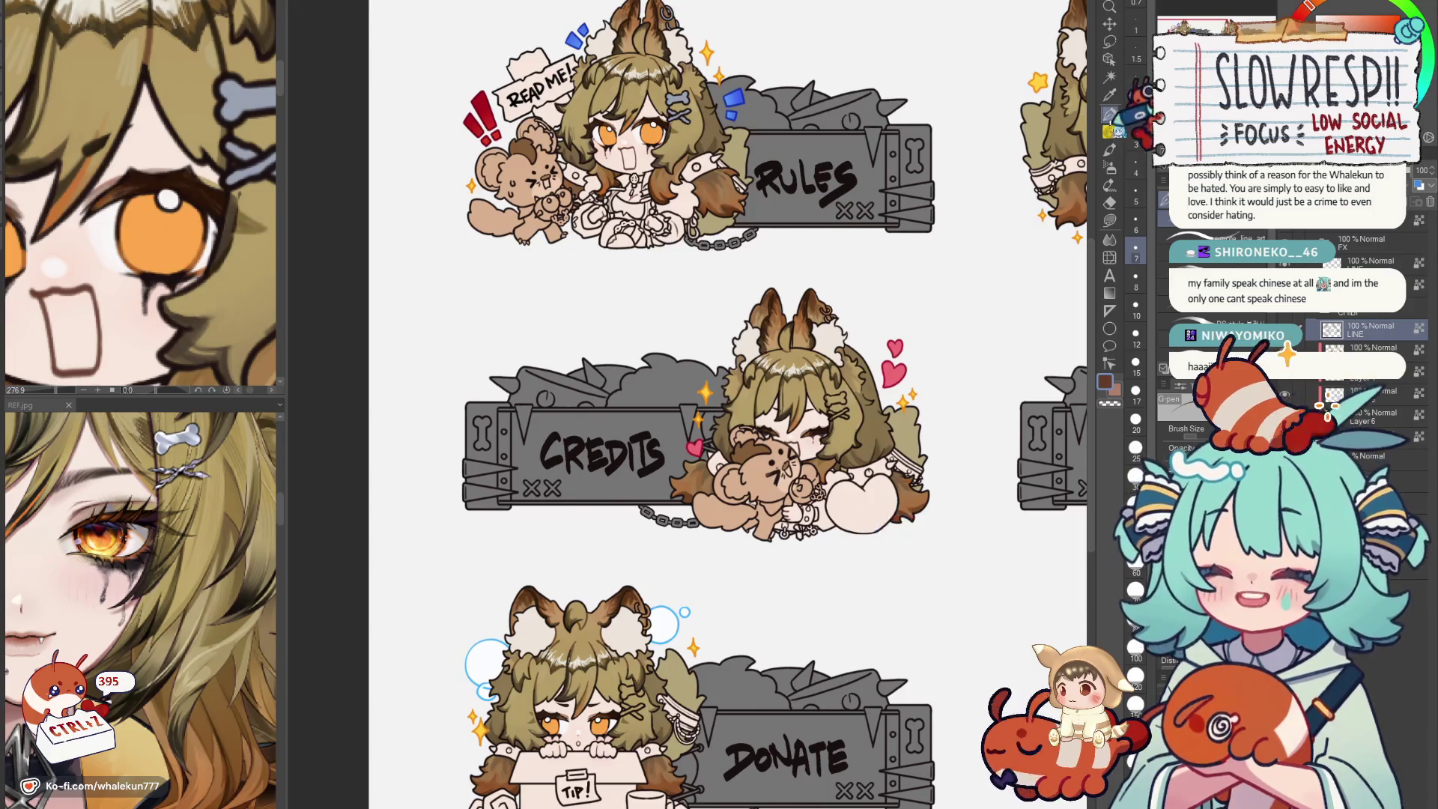
pyautogui.scroll(1, 674, 379)
pyautogui.scroll(1, 738, 577)
pyautogui.scroll(1, 775, 517)
pyautogui.scroll(-1, 771, 527)
pyautogui.scroll(-2, 771, 516)
pyautogui.scroll(-1, 802, 514)
pyautogui.scroll(1, 787, 552)
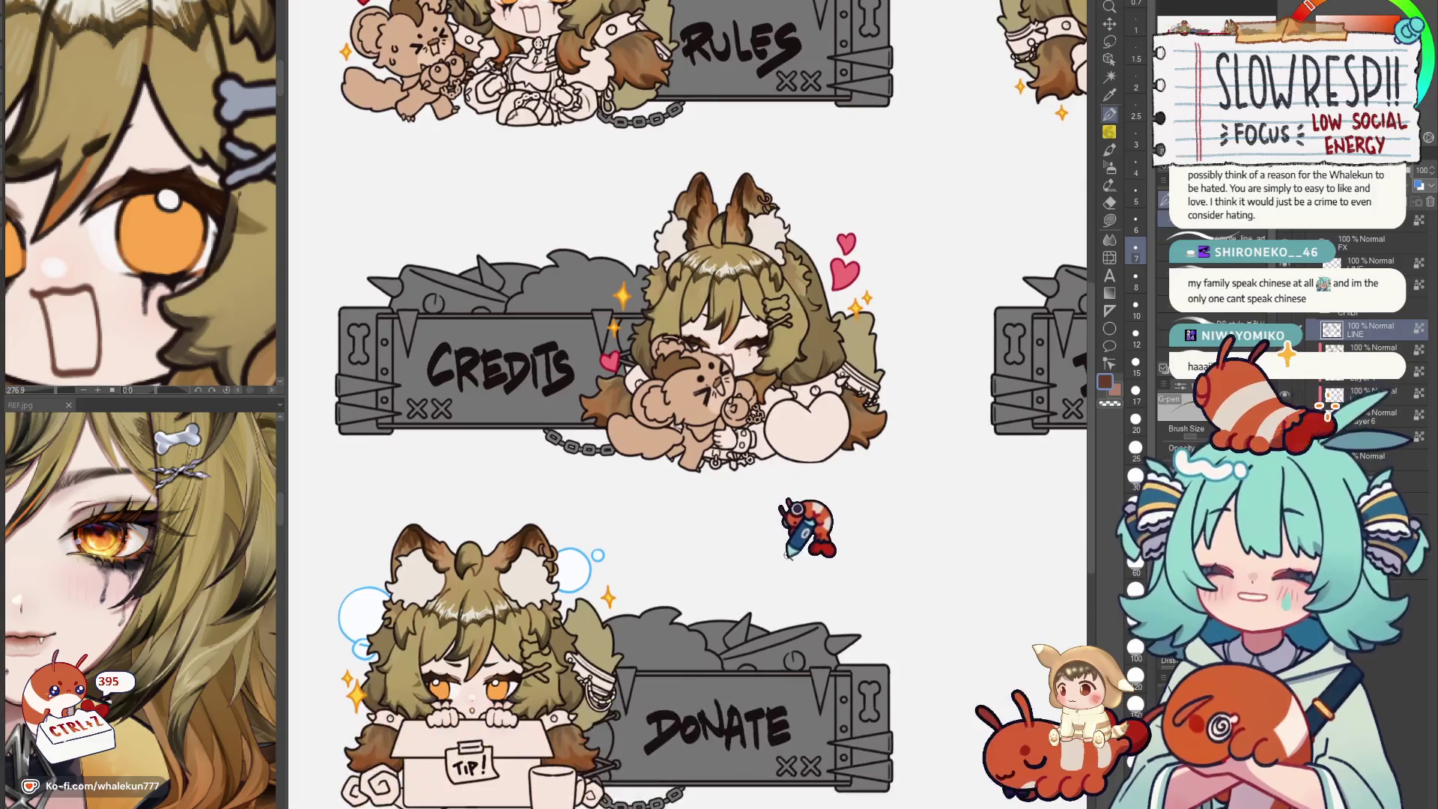
pyautogui.scroll(-1, 787, 553)
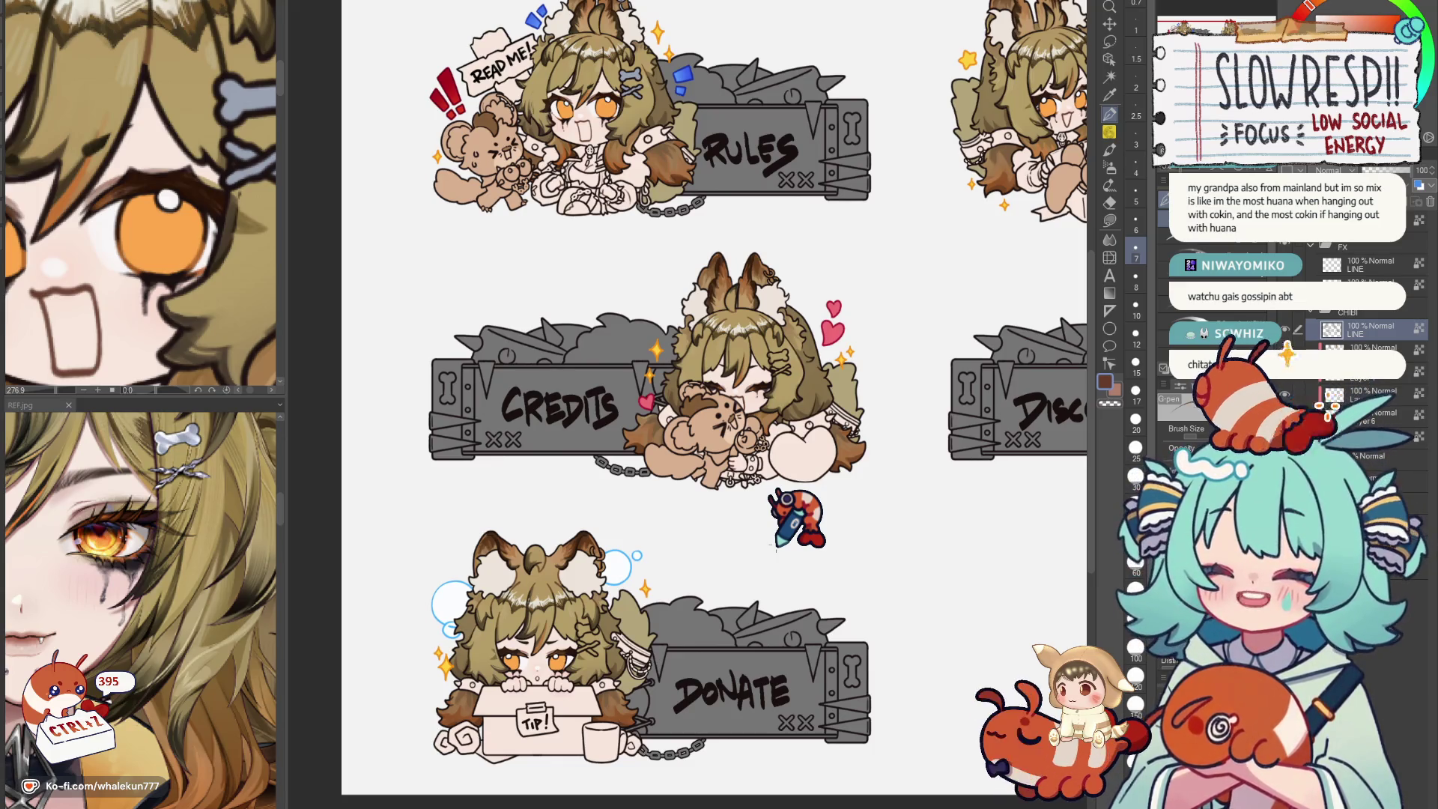
pyautogui.hscroll(3, 793, 475)
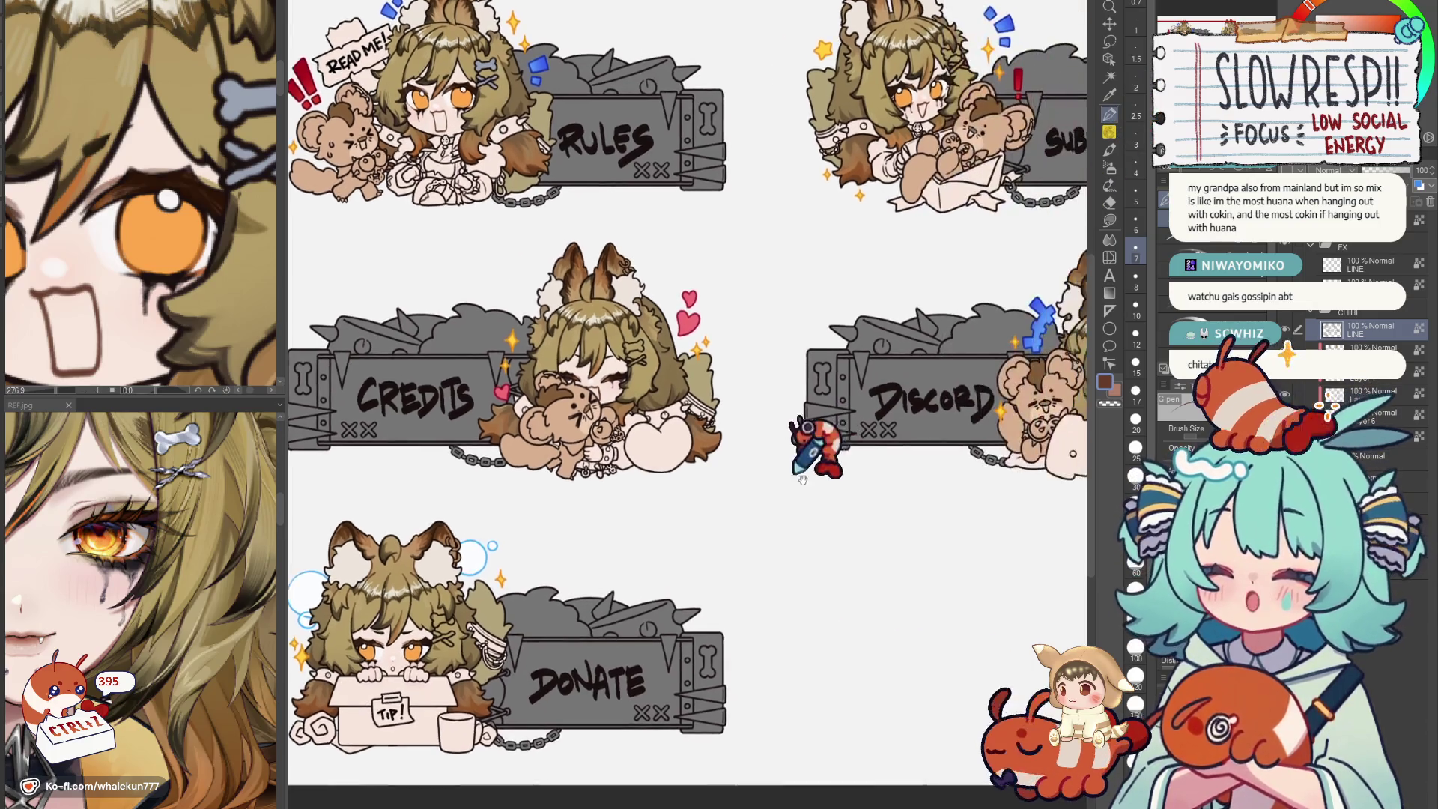
pyautogui.scroll(1, 794, 474)
pyautogui.scroll(1, 818, 514)
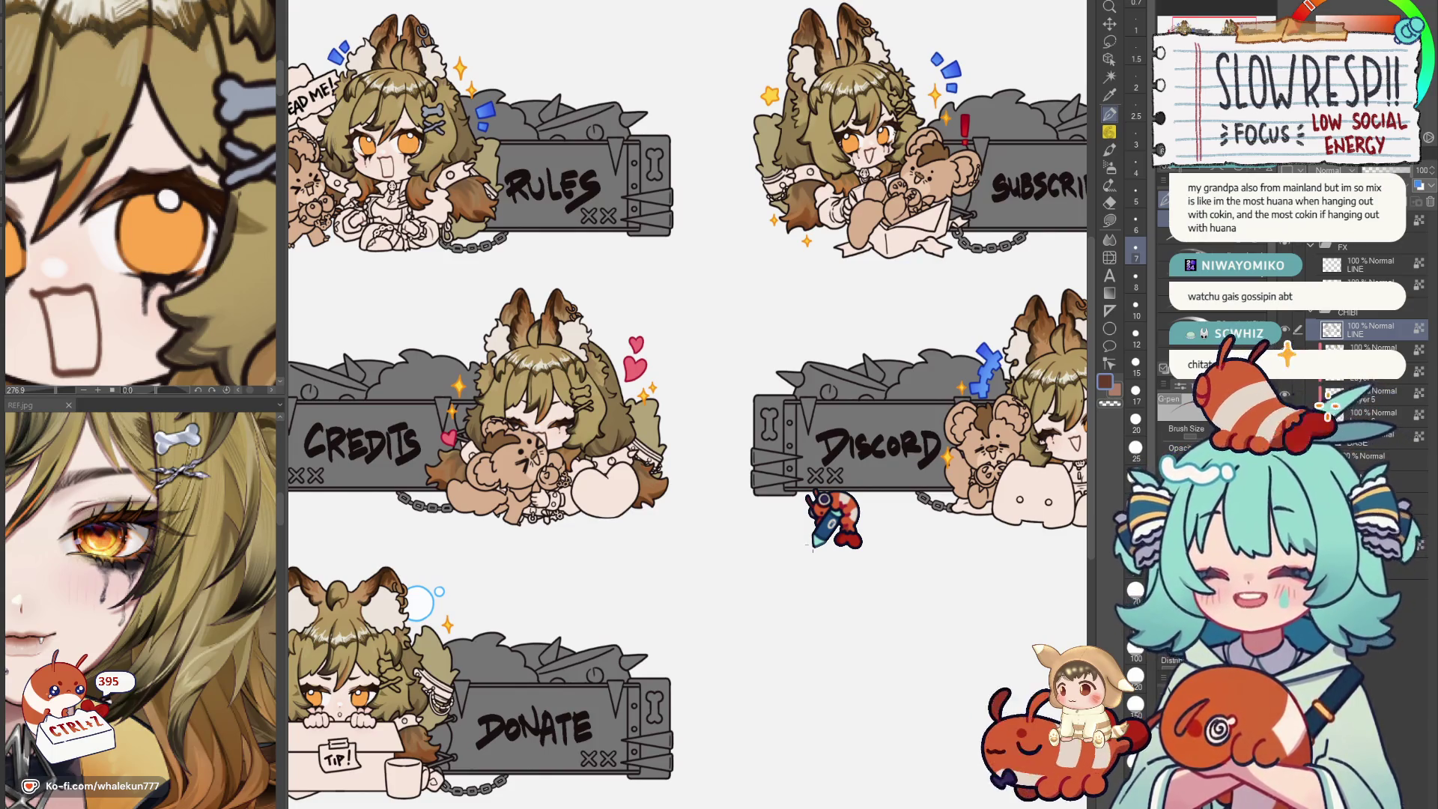
pyautogui.moveTo(813, 547)
pyautogui.mouseDown()
pyautogui.moveTo(873, 487)
pyautogui.moveTo(947, 488)
pyautogui.moveTo(942, 472)
pyautogui.mouseUp()
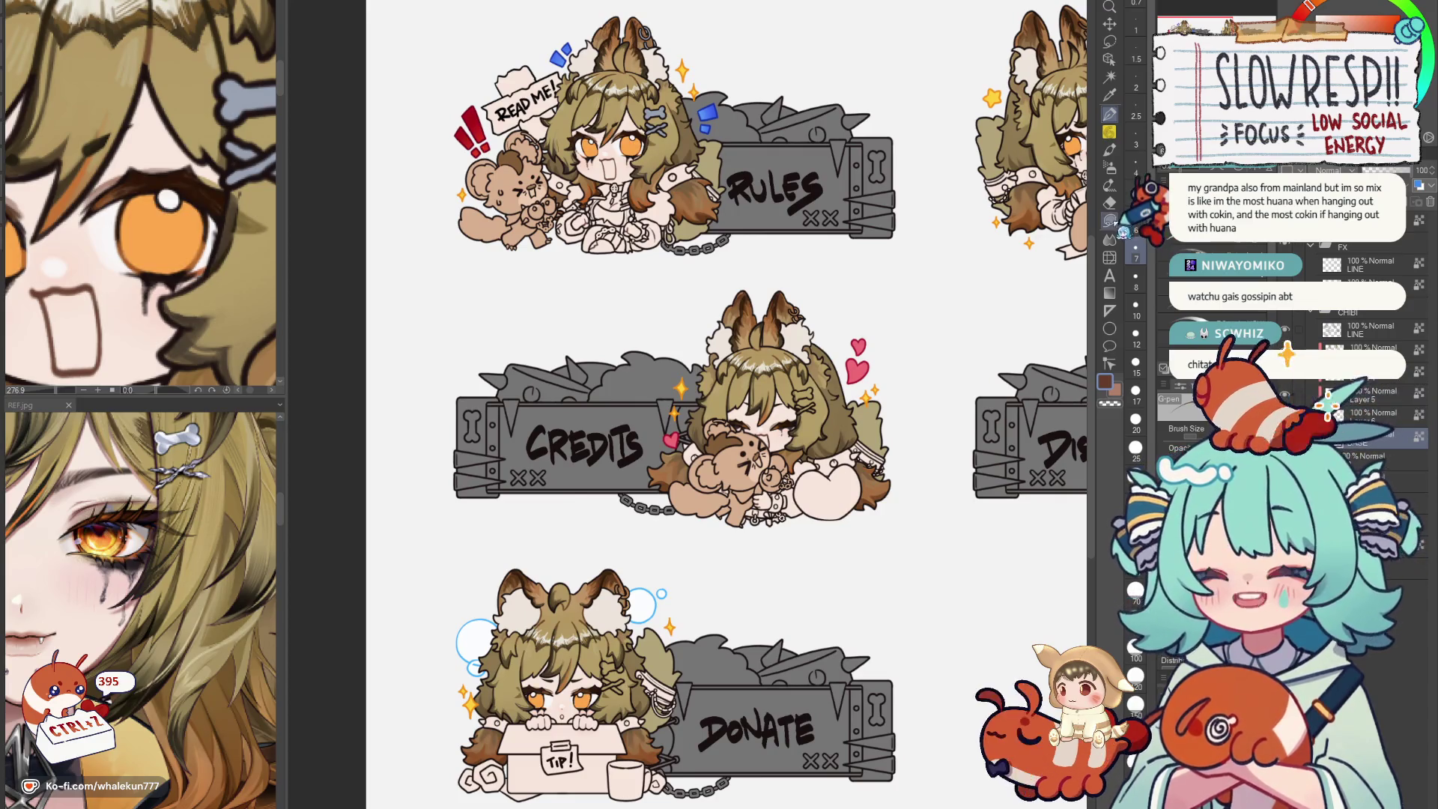
pyautogui.scroll(-2, 854, 511)
pyautogui.scroll(5, 853, 511)
pyautogui.scroll(2, 787, 449)
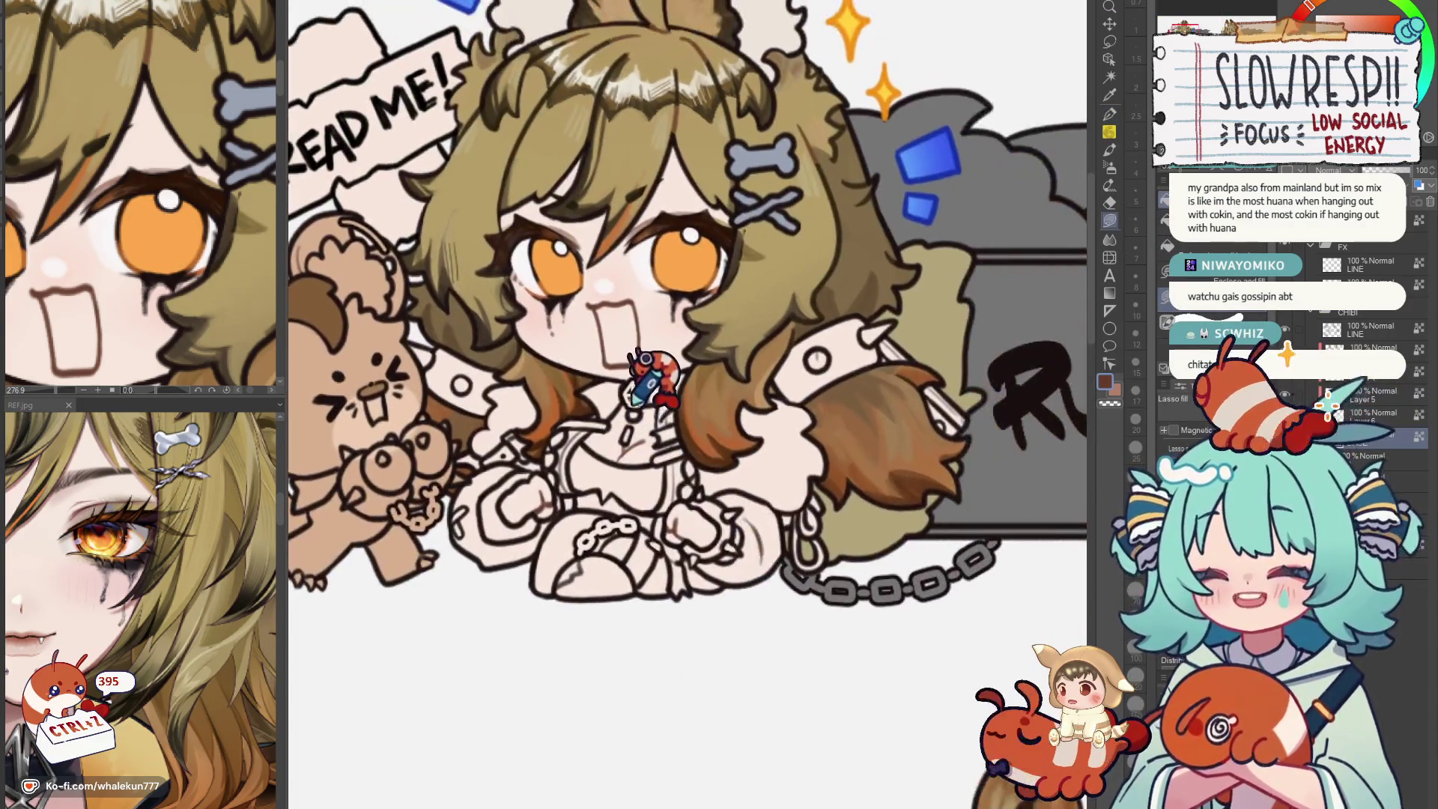
pyautogui.scroll(2, 691, 417)
pyautogui.scroll(1, 731, 529)
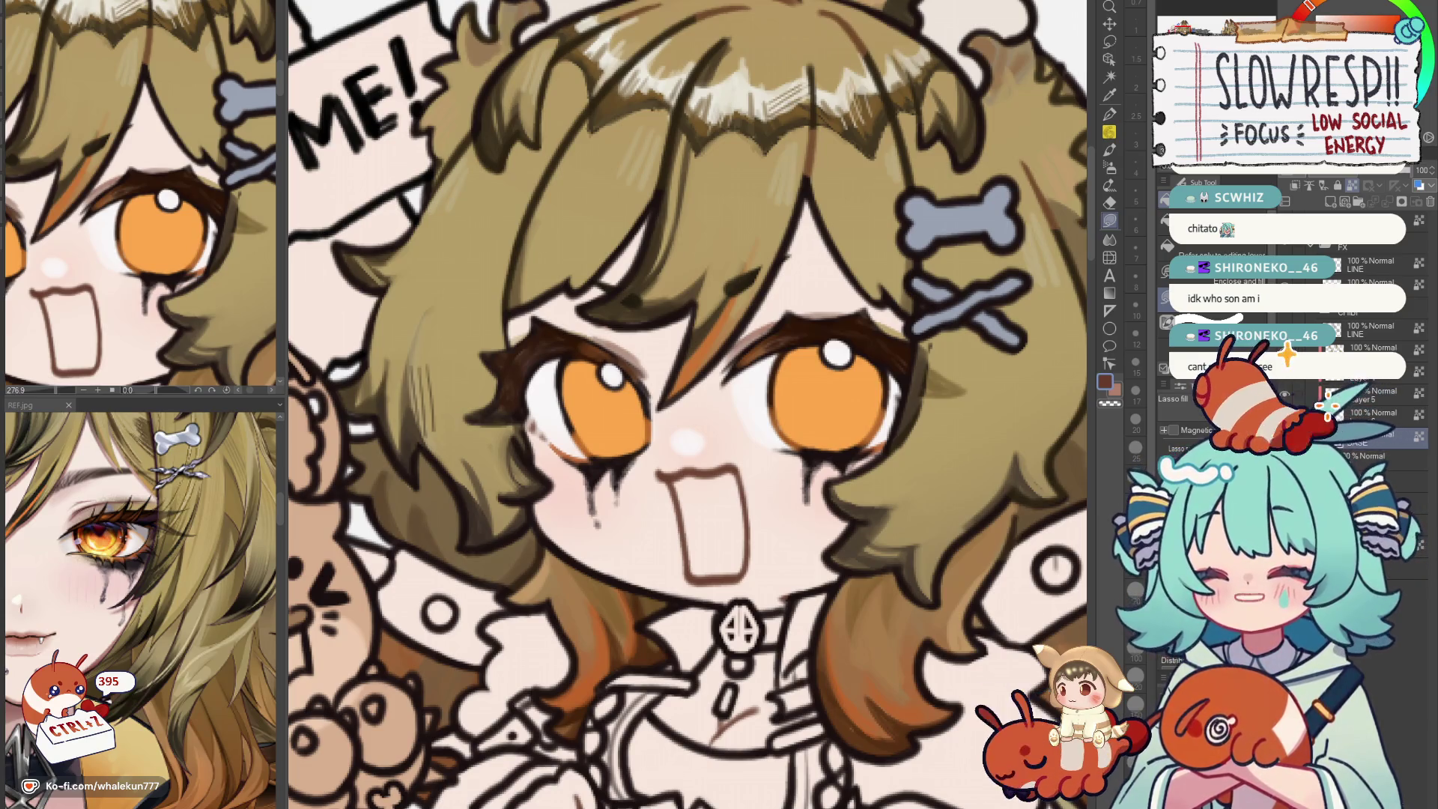
pyautogui.scroll(-2, 873, 465)
pyautogui.scroll(-3, 841, 449)
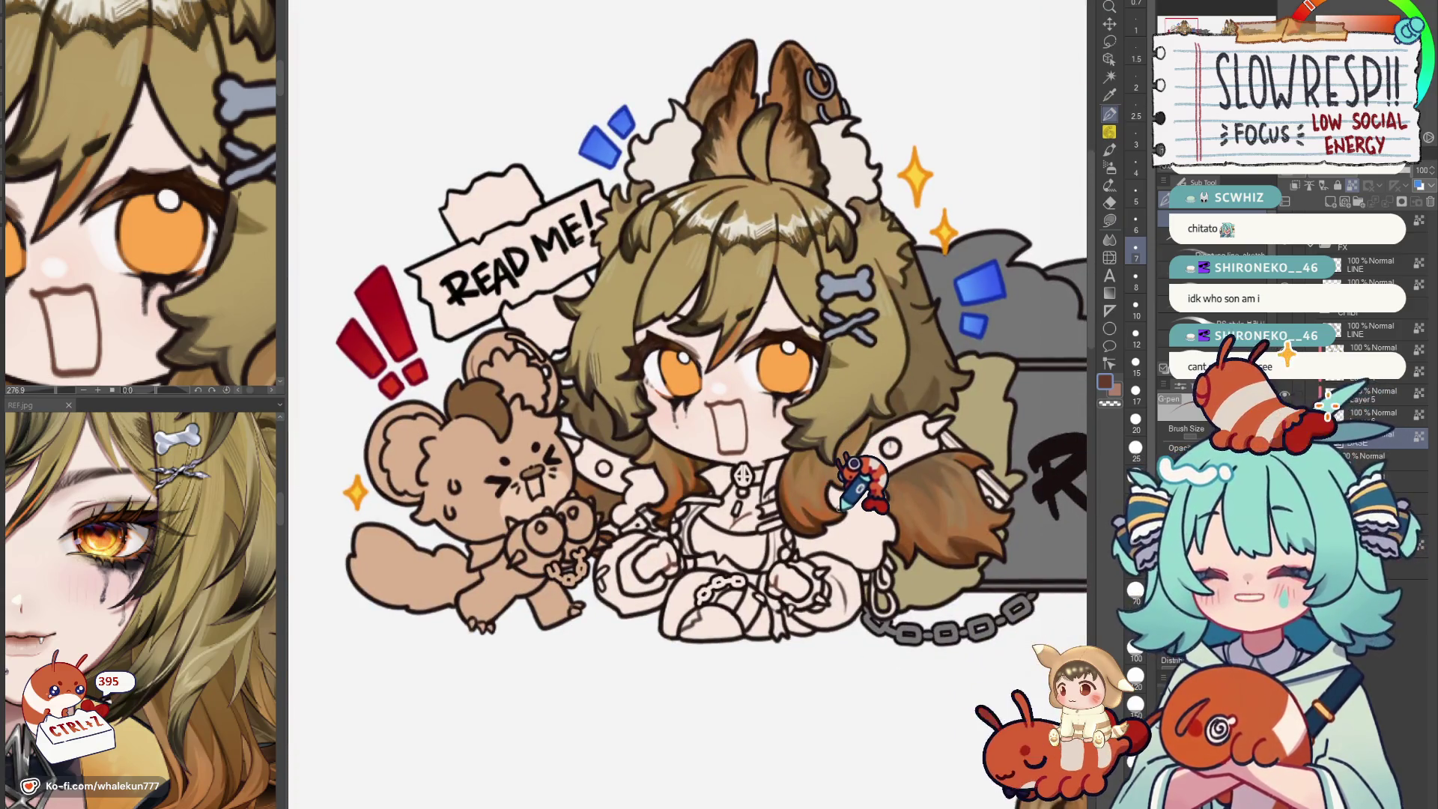
# Create a new blank raster layer, Layer 6, with Ctrl+Shift+N.
pyautogui.hotkey('ctrl', 'shift', 'n')
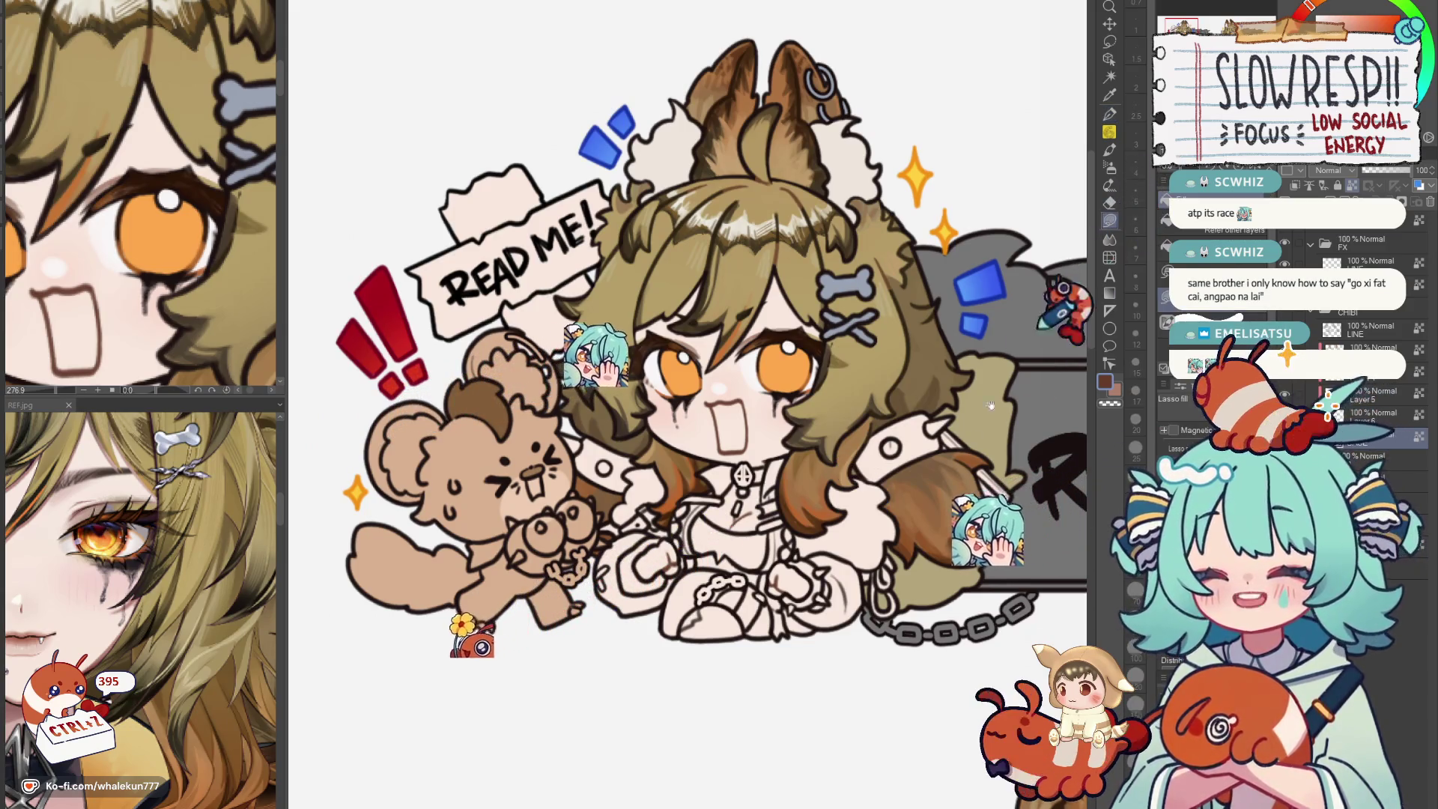
pyautogui.scroll(-1, 690, 405)
pyautogui.scroll(-2, 691, 404)
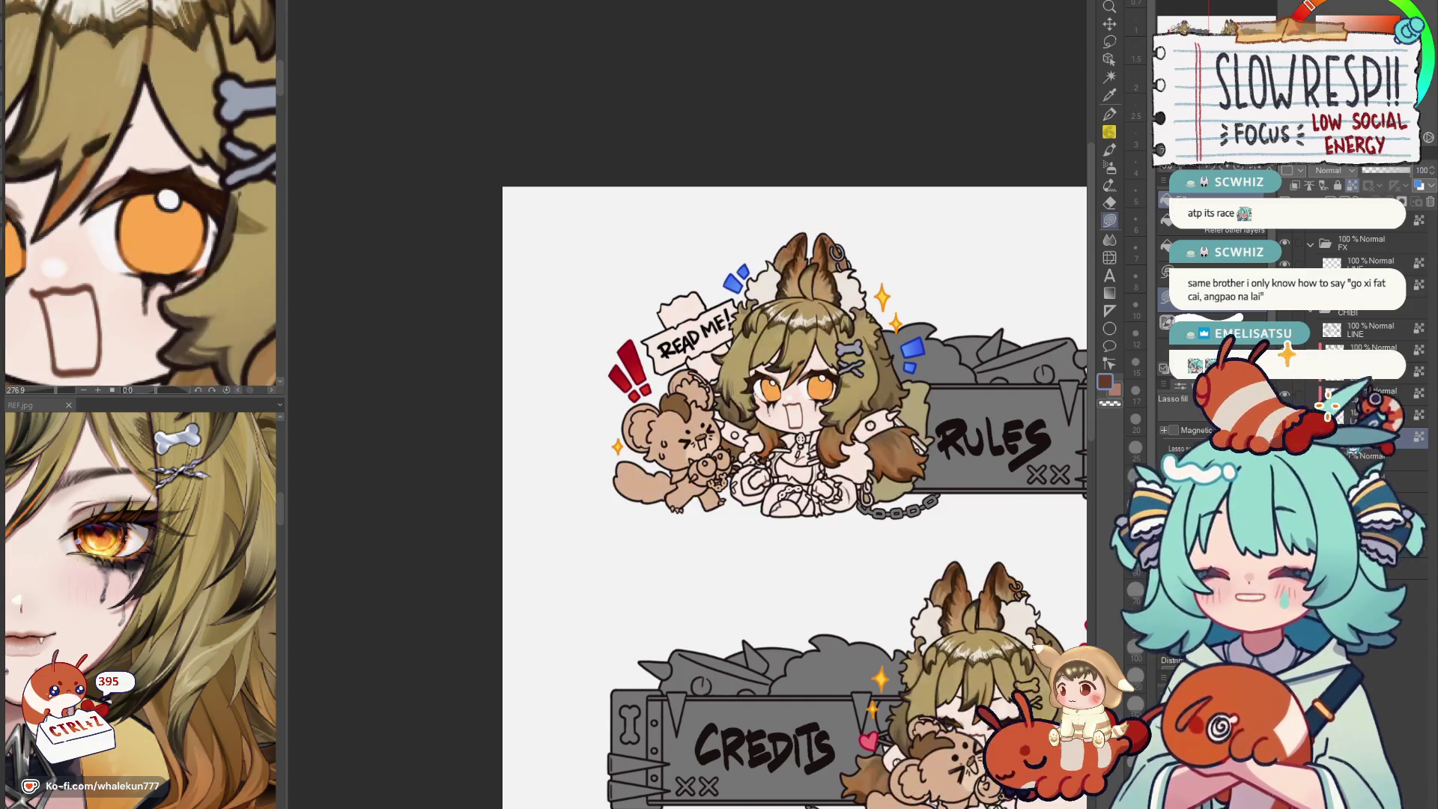
pyautogui.scroll(-3, 741, 450)
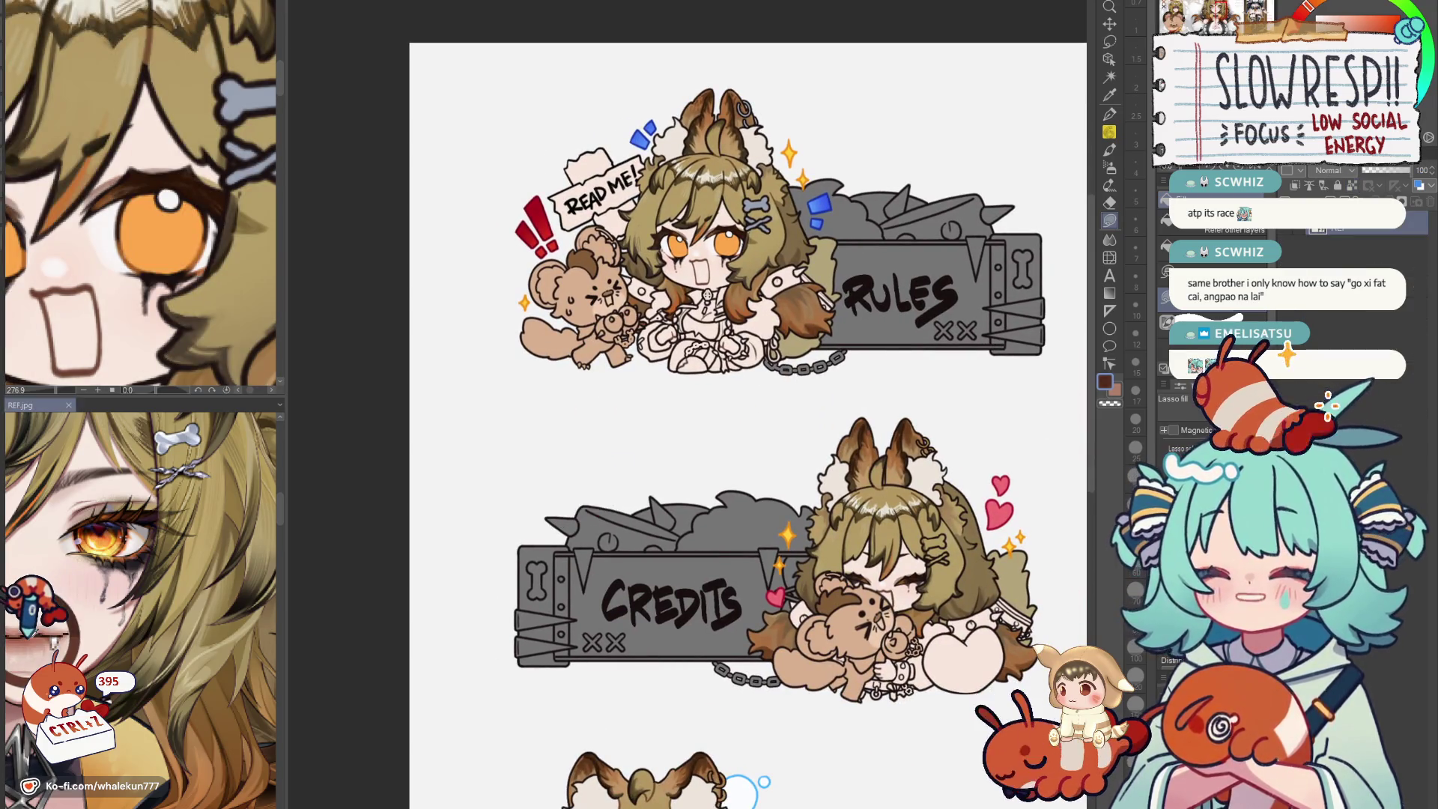
pyautogui.scroll(2, 770, 447)
pyautogui.scroll(1, 771, 448)
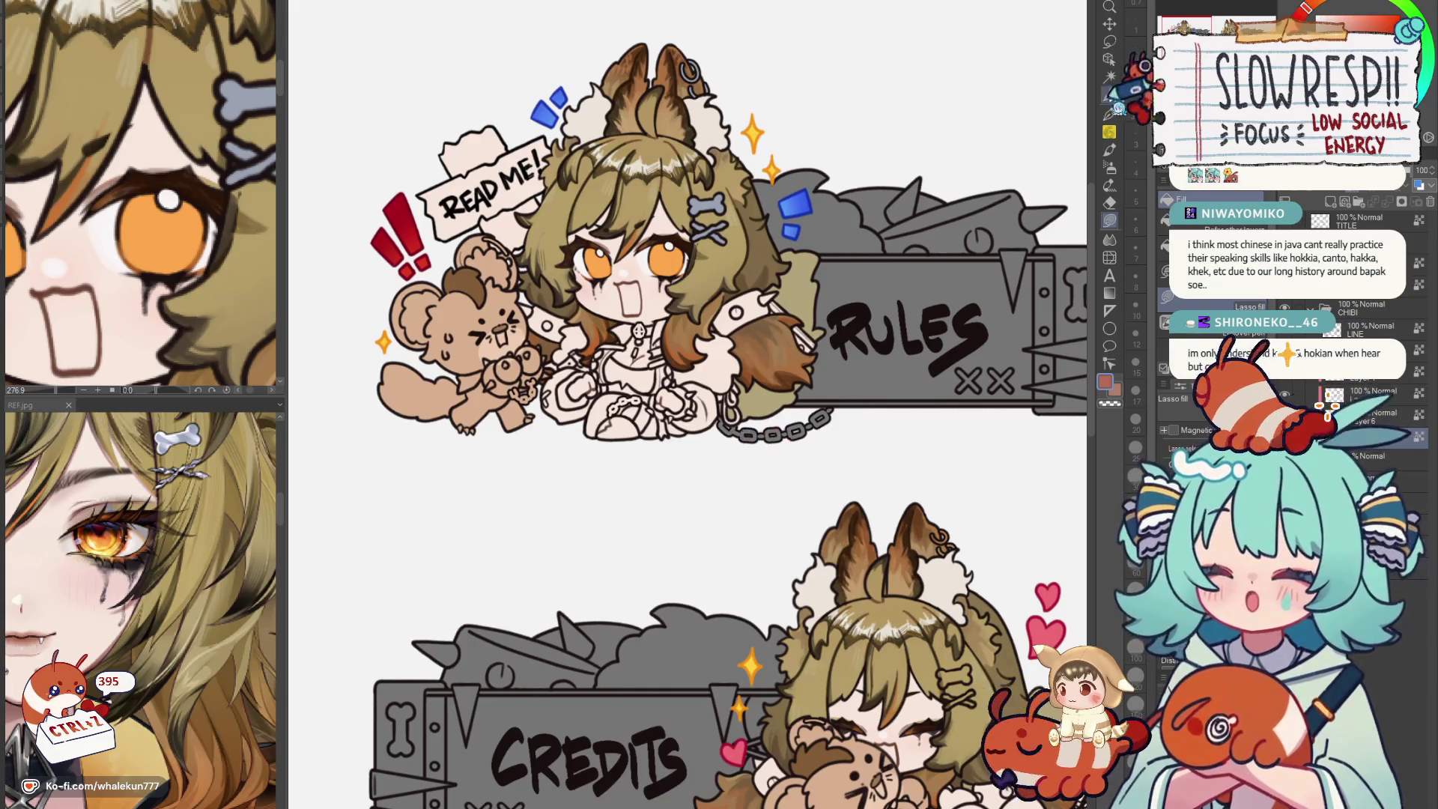
pyautogui.click(1108, 40)
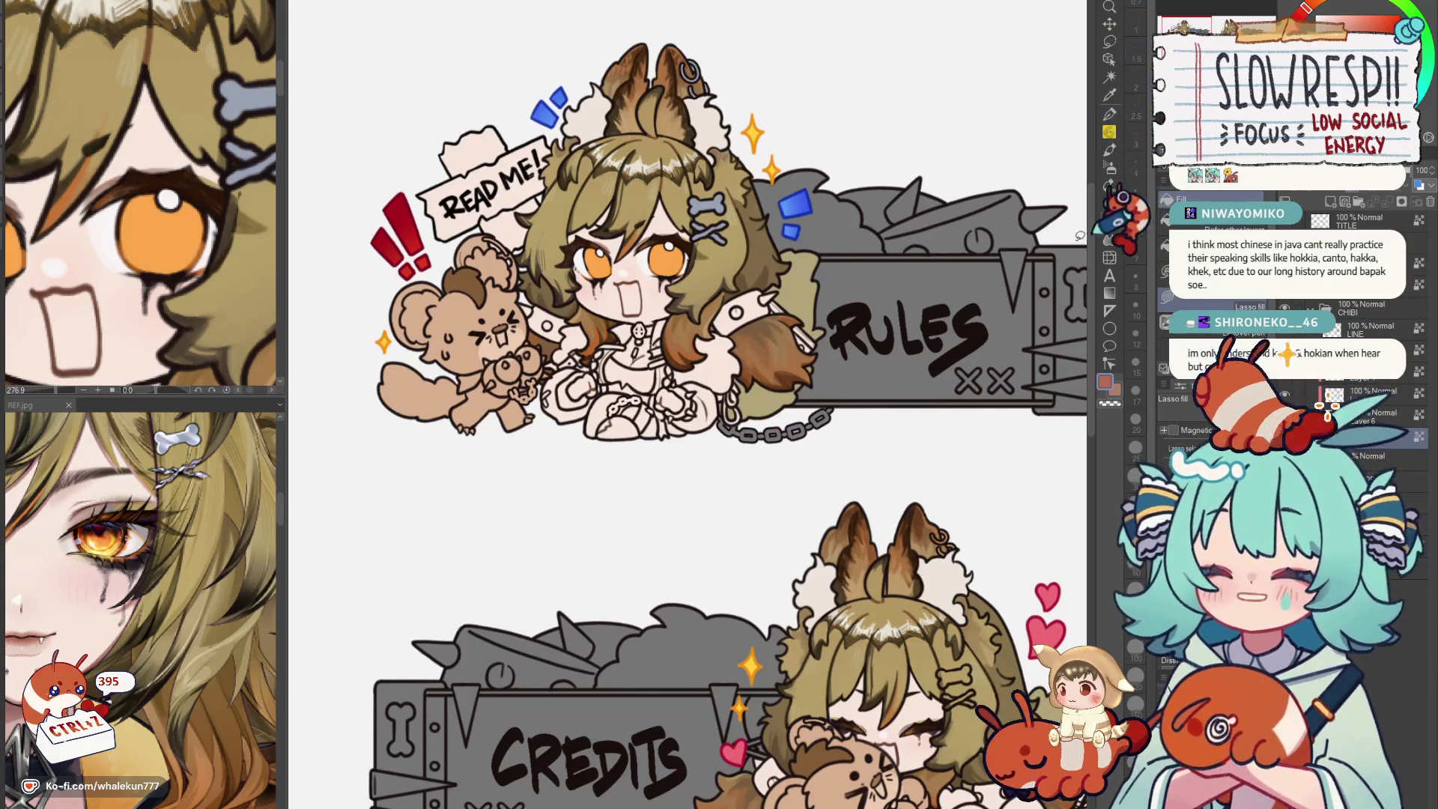
pyautogui.moveTo(646, 507); pyautogui.dragTo(691, 514)
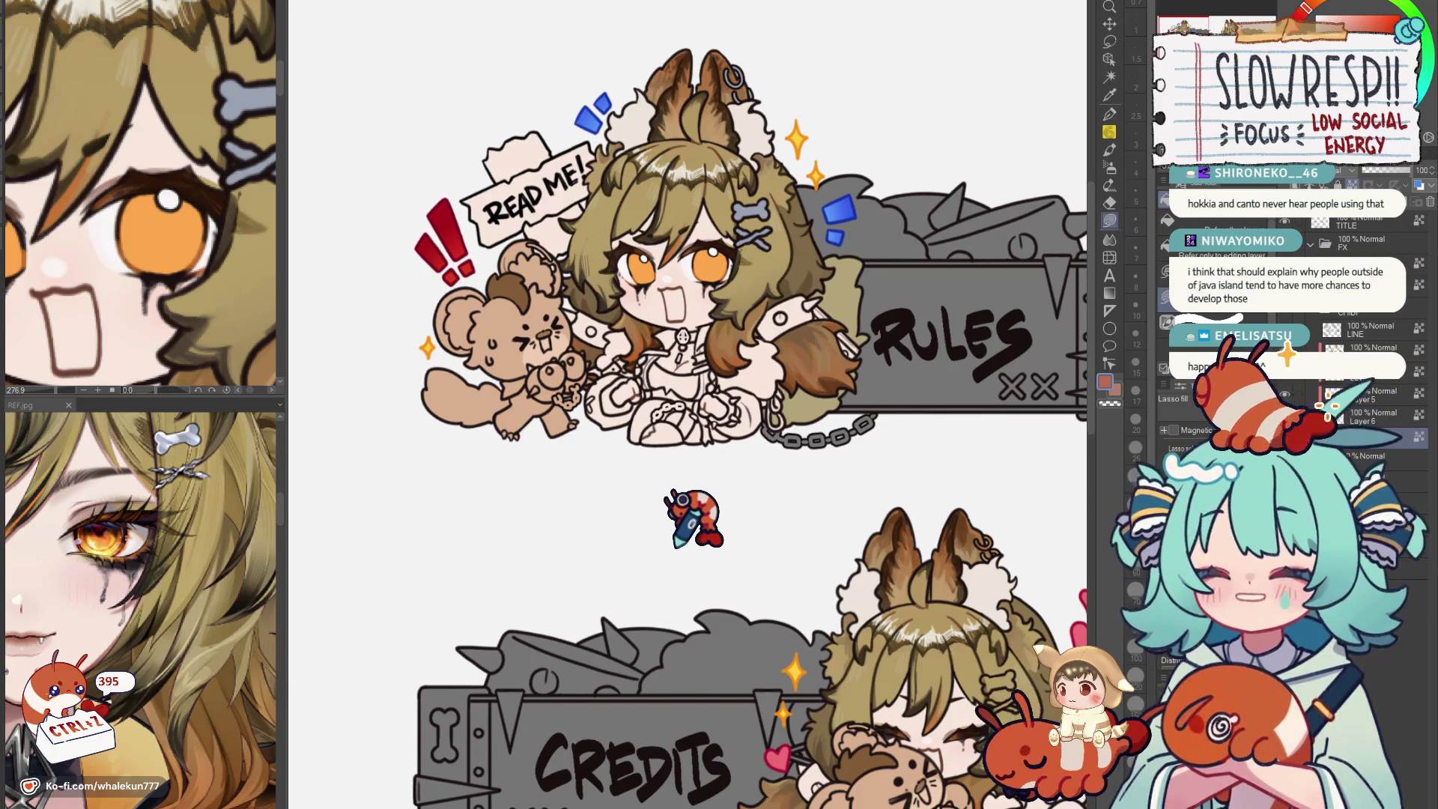
pyautogui.scroll(2, 856, 376)
pyautogui.scroll(2, 651, 337)
pyautogui.scroll(2, 861, 408)
pyautogui.scroll(2, 866, 375)
# Select the open-mouth areas of the Credits and tip-box chibis while panning between faces.
pyautogui.moveTo(784, 402)
pyautogui.mouseDown()
pyautogui.moveTo(832, 461)
pyautogui.moveTo(792, 388)
pyautogui.mouseUp()
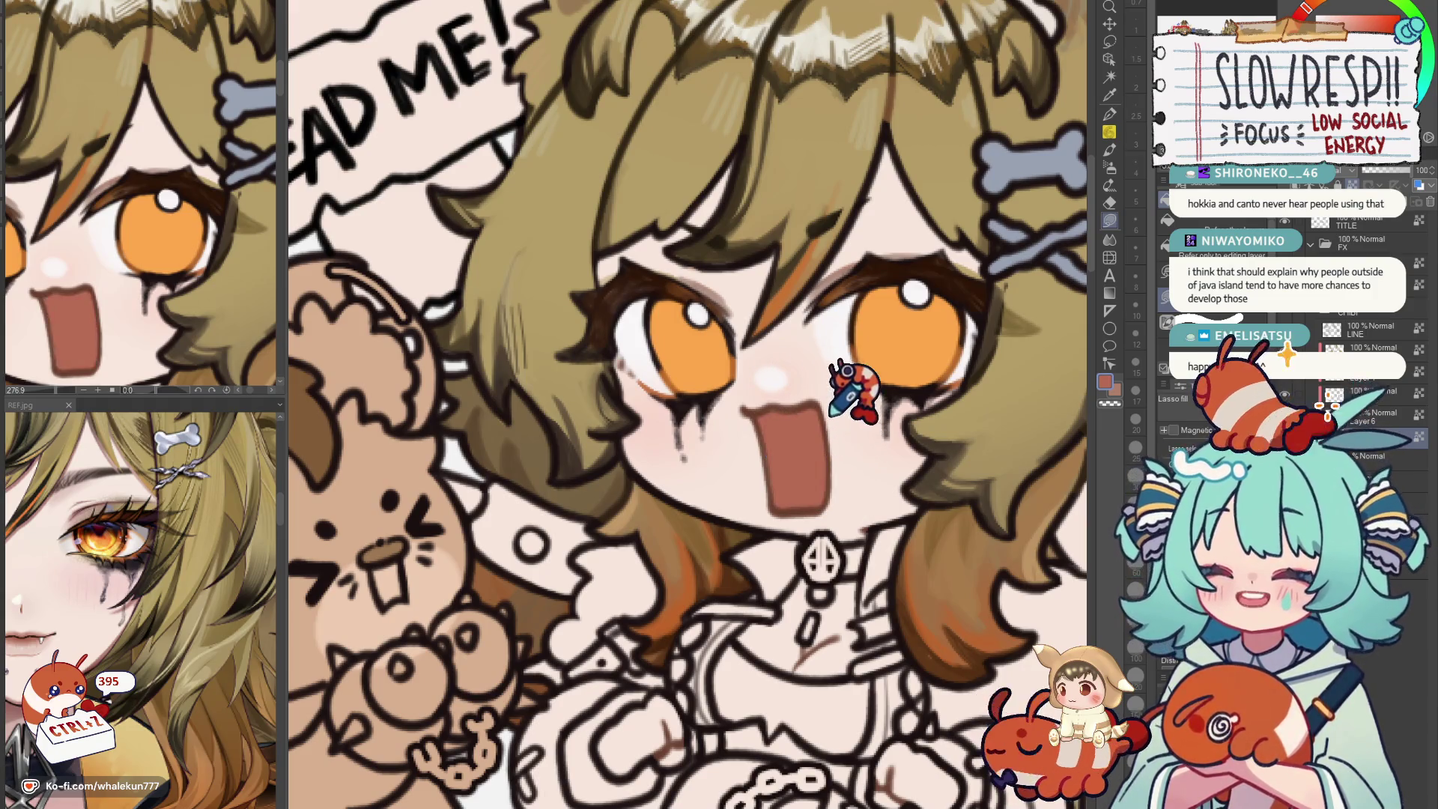
pyautogui.scroll(-5, 850, 439)
pyautogui.moveTo(792, 781); pyautogui.dragTo(601, 343)
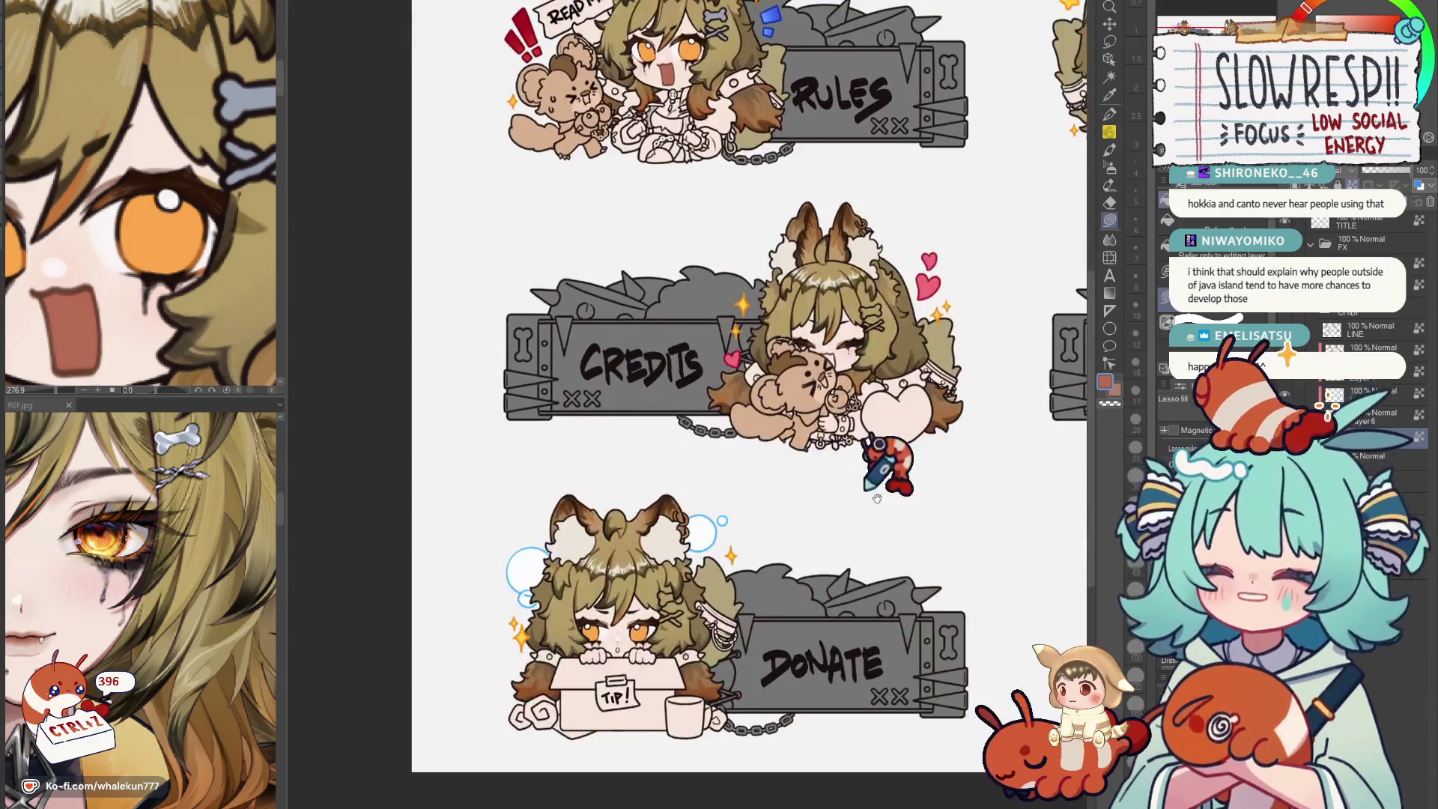
pyautogui.scroll(5, 720, 438)
pyautogui.moveTo(718, 432)
pyautogui.mouseDown()
pyautogui.moveTo(741, 494)
pyautogui.moveTo(747, 449)
pyautogui.mouseUp()
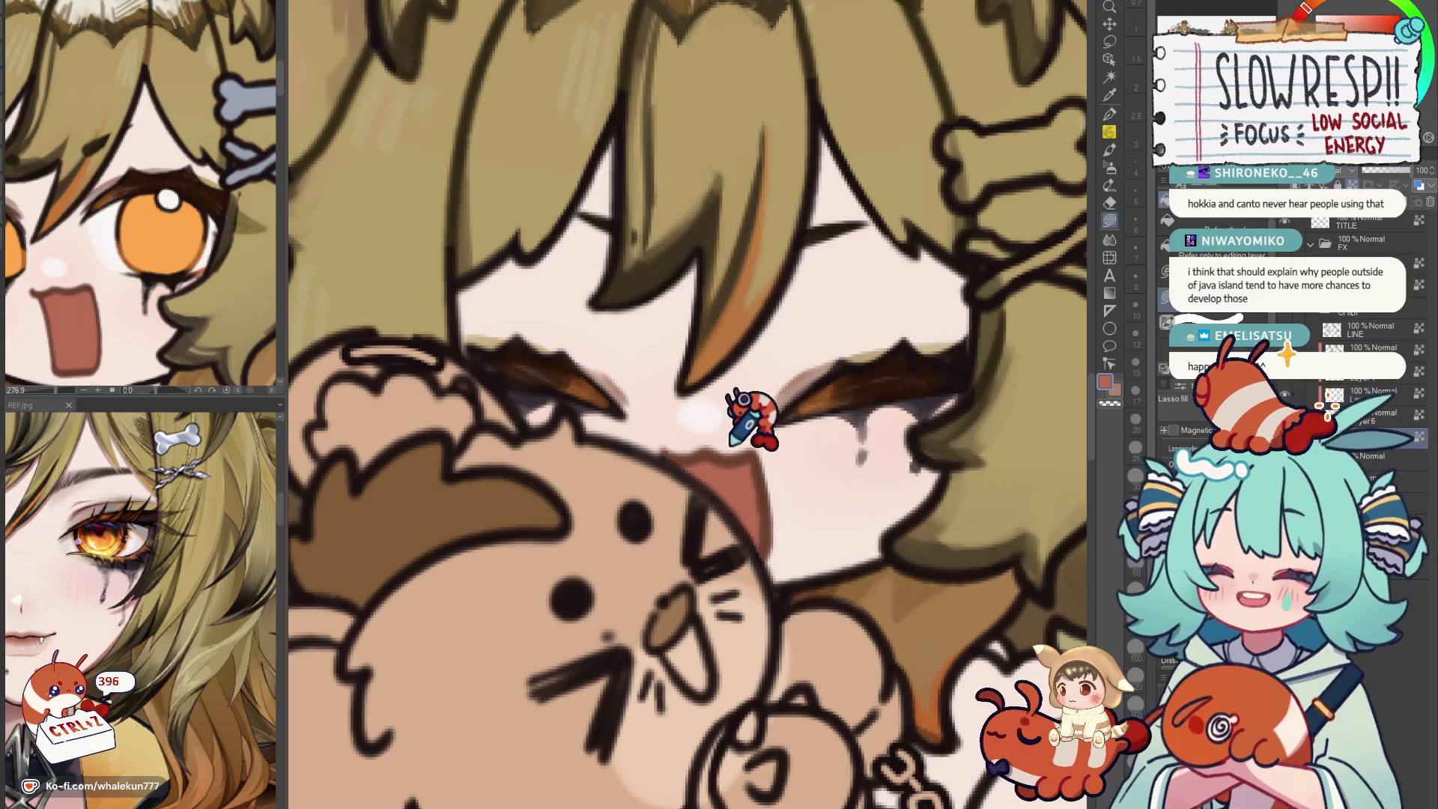
pyautogui.scroll(-5, 747, 449)
pyautogui.moveTo(786, 596); pyautogui.dragTo(872, 145)
pyautogui.scroll(5, 873, 145)
pyautogui.moveTo(625, 459); pyautogui.dragTo(802, 411)
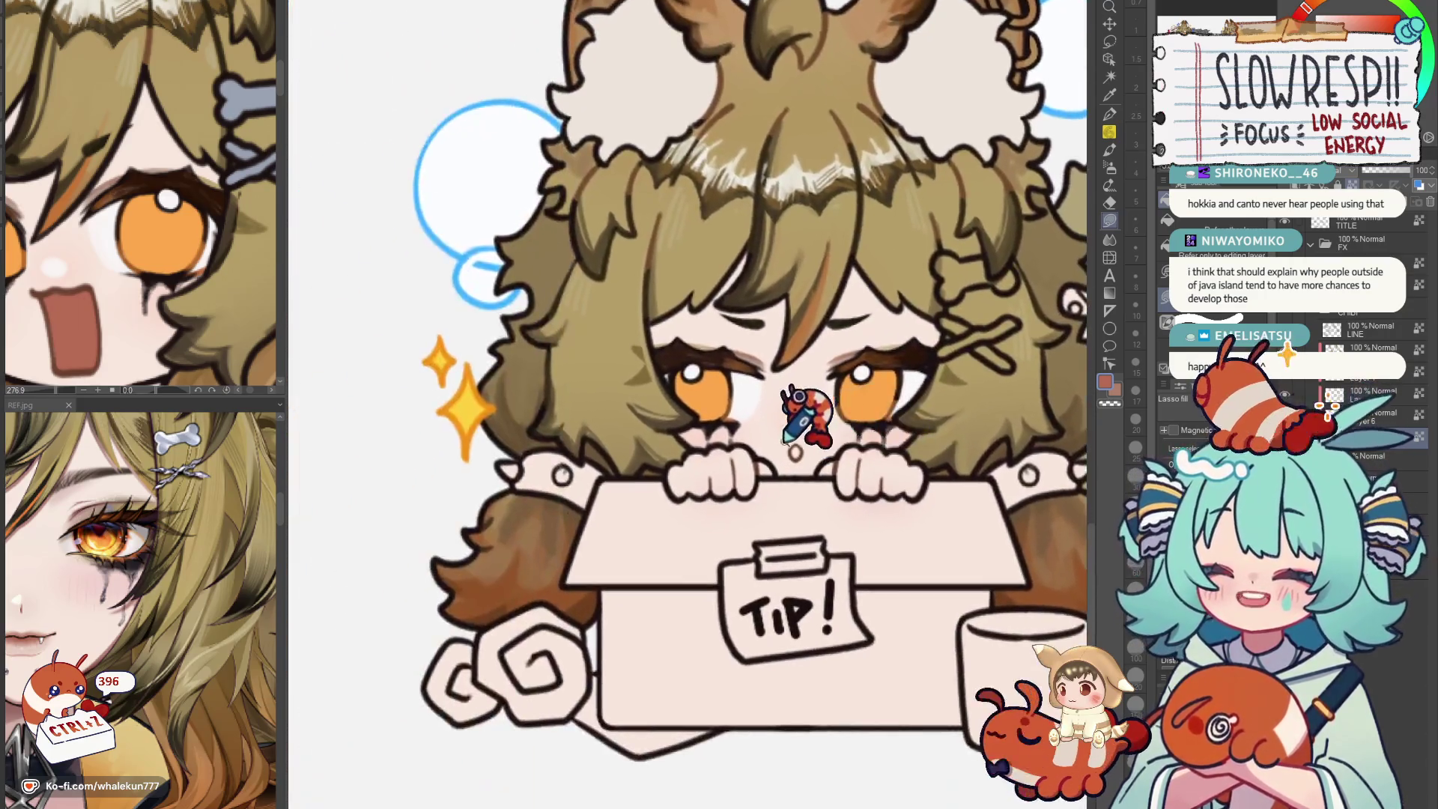
pyautogui.scroll(3, 808, 416)
pyautogui.scroll(-5, 866, 445)
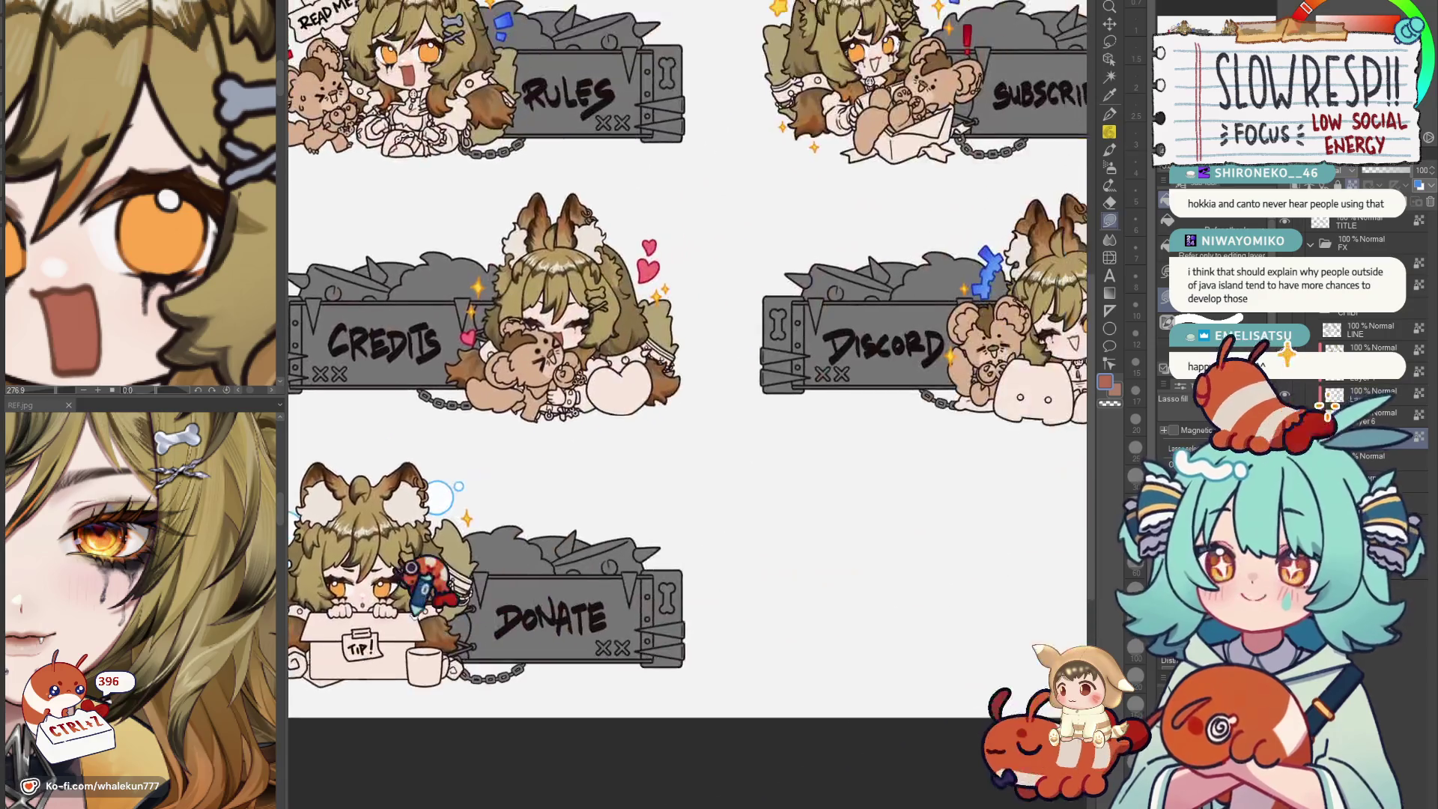
pyautogui.scroll(2, 831, 438)
pyautogui.scroll(2, 808, 438)
pyautogui.scroll(2, 796, 436)
pyautogui.scroll(-2, 795, 437)
pyautogui.scroll(2, 793, 438)
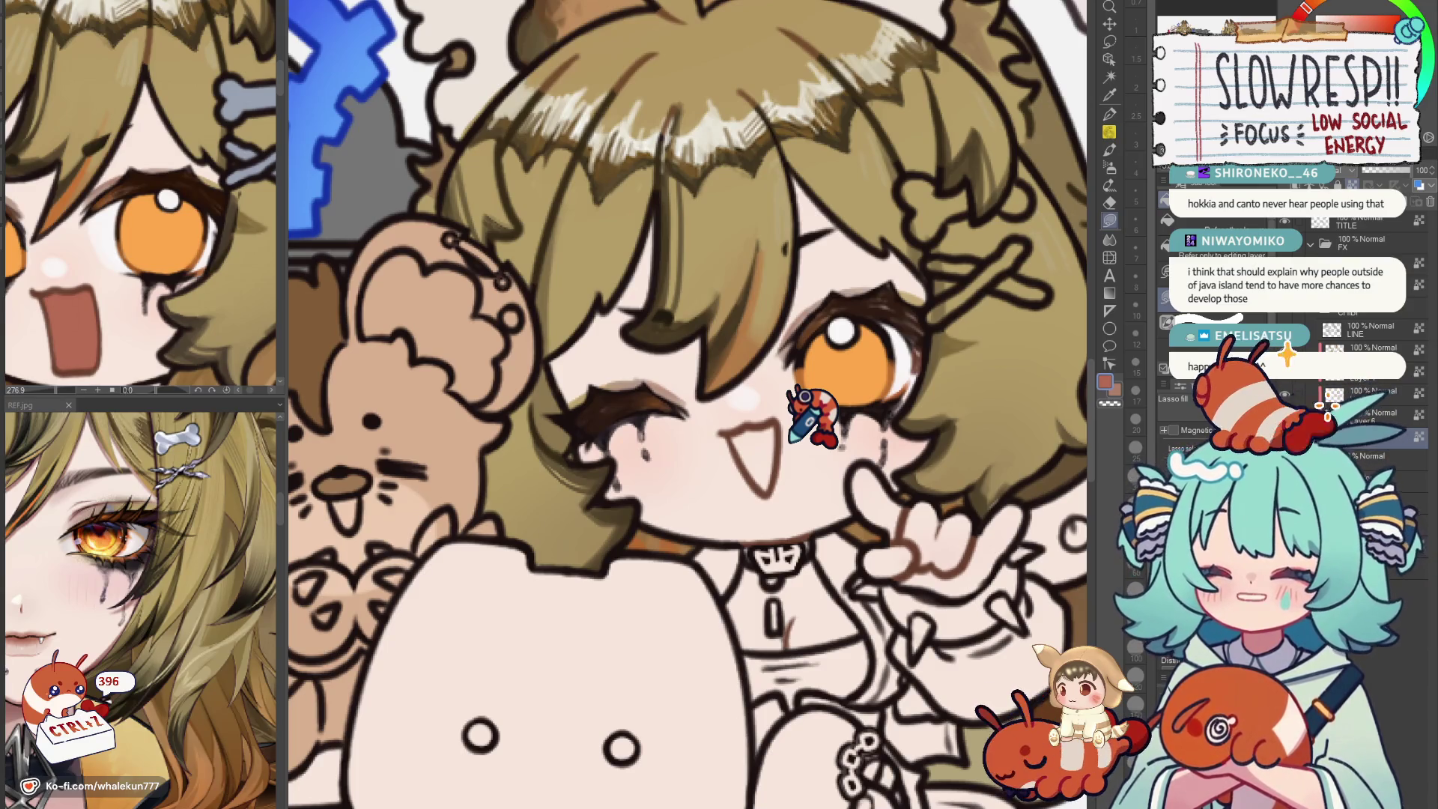
pyautogui.scroll(1, 809, 415)
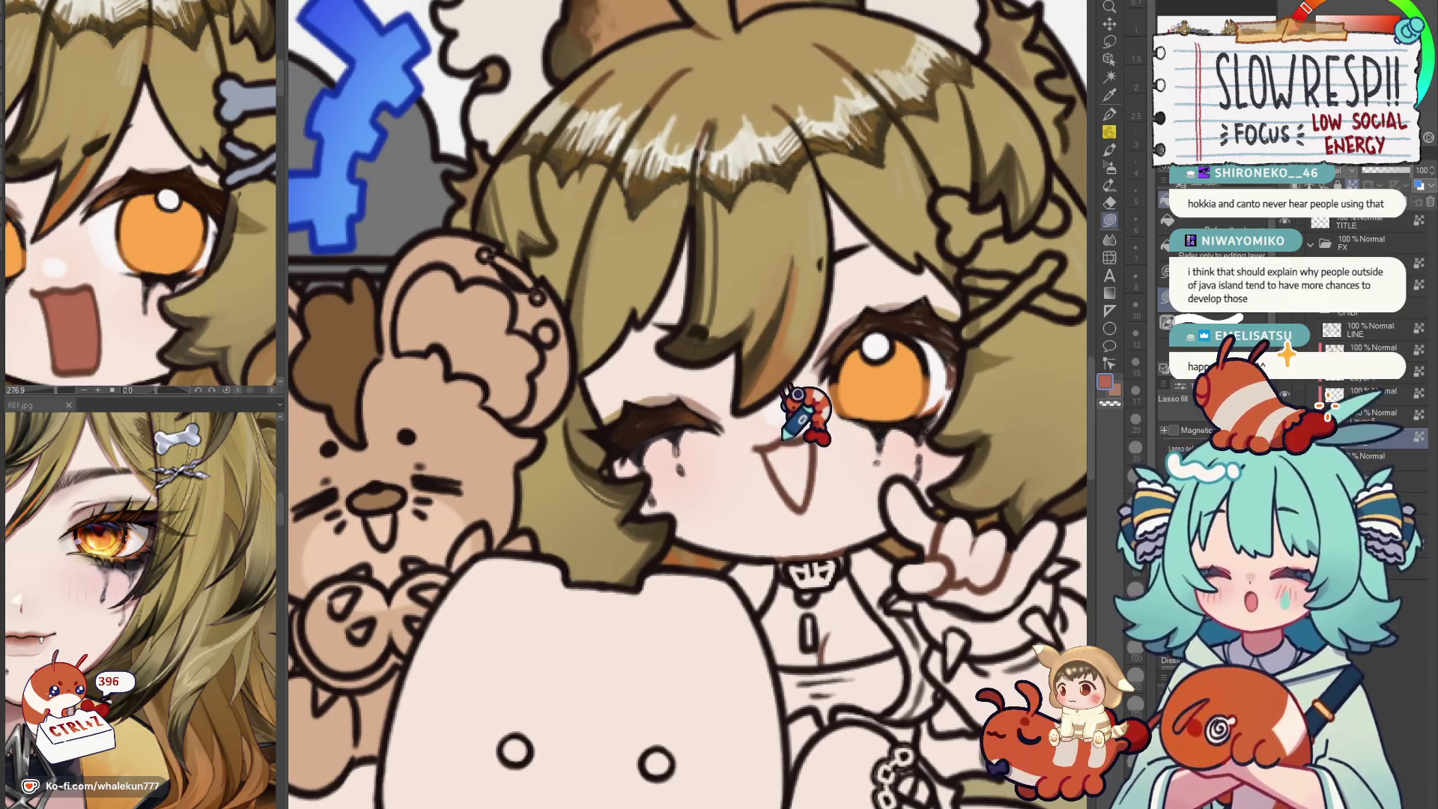
# Stroke a thin line on the mouth's left edge and darken its interior, comparing with undo/redo.
pyautogui.moveTo(764, 440)
pyautogui.mouseDown()
pyautogui.moveTo(800, 500)
pyautogui.moveTo(792, 444)
pyautogui.mouseUp()
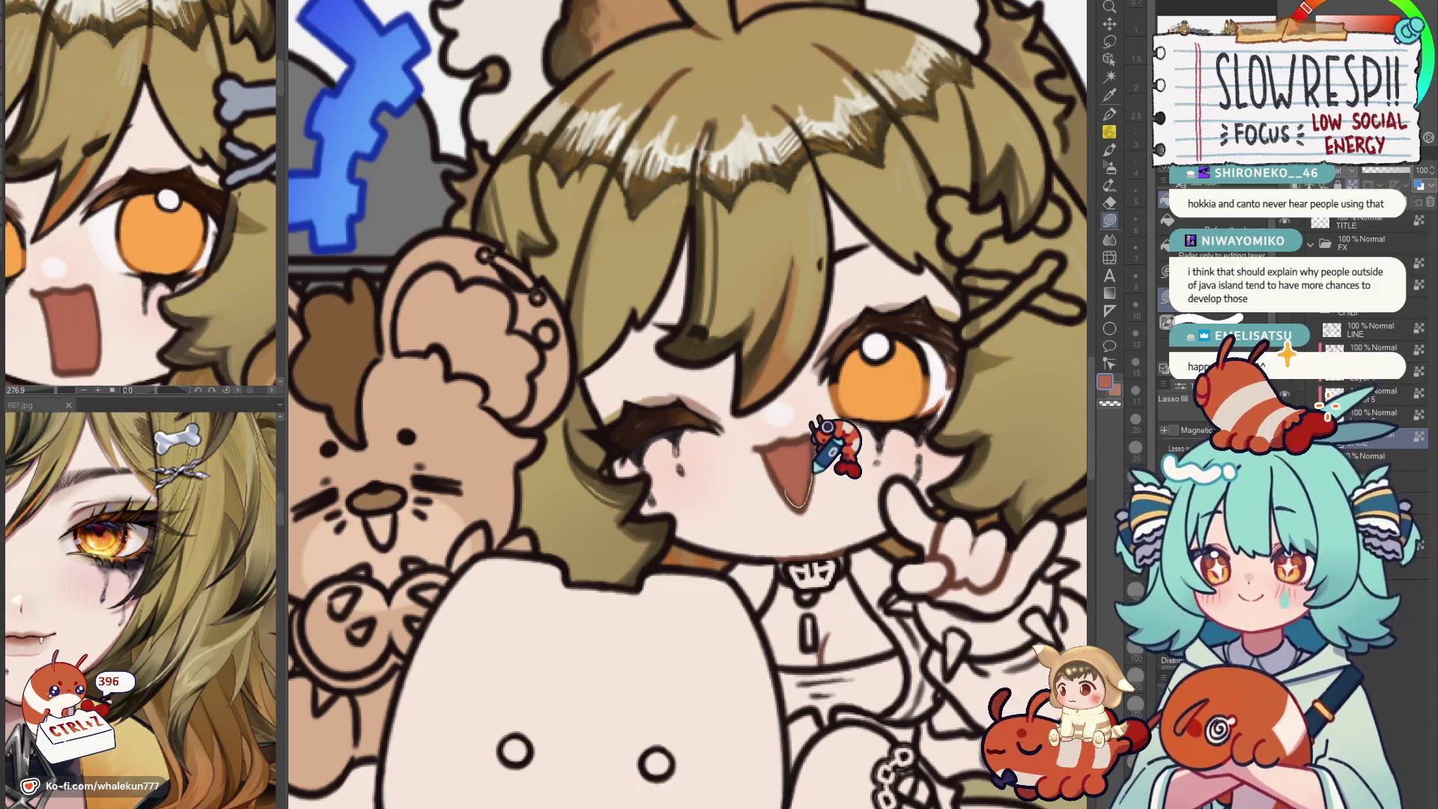
pyautogui.scroll(-5, 888, 377)
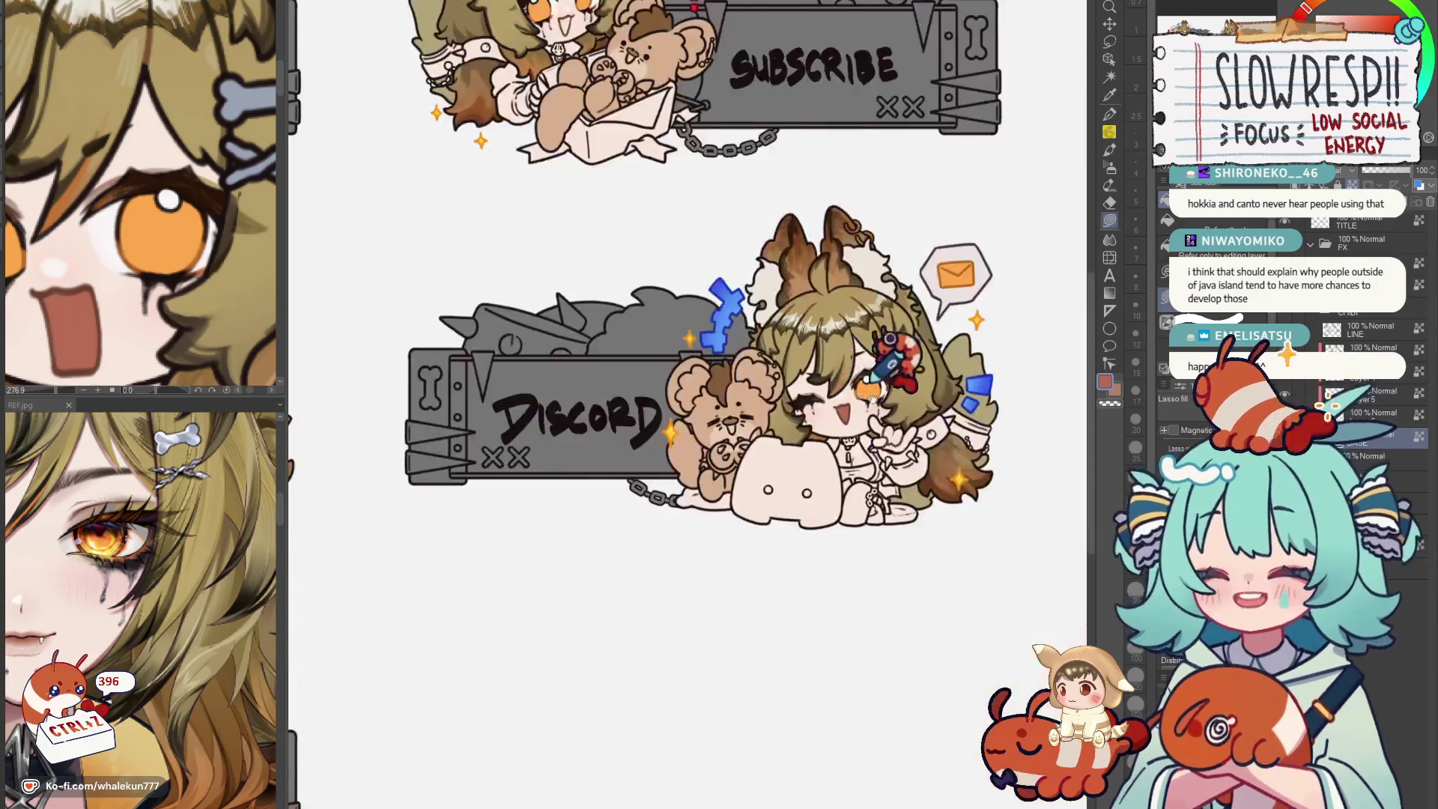
pyautogui.scroll(2, 853, 628)
pyautogui.scroll(2, 741, 340)
pyautogui.scroll(2, 675, 292)
pyautogui.scroll(1, 831, 382)
pyautogui.moveTo(786, 404); pyautogui.dragTo(767, 460)
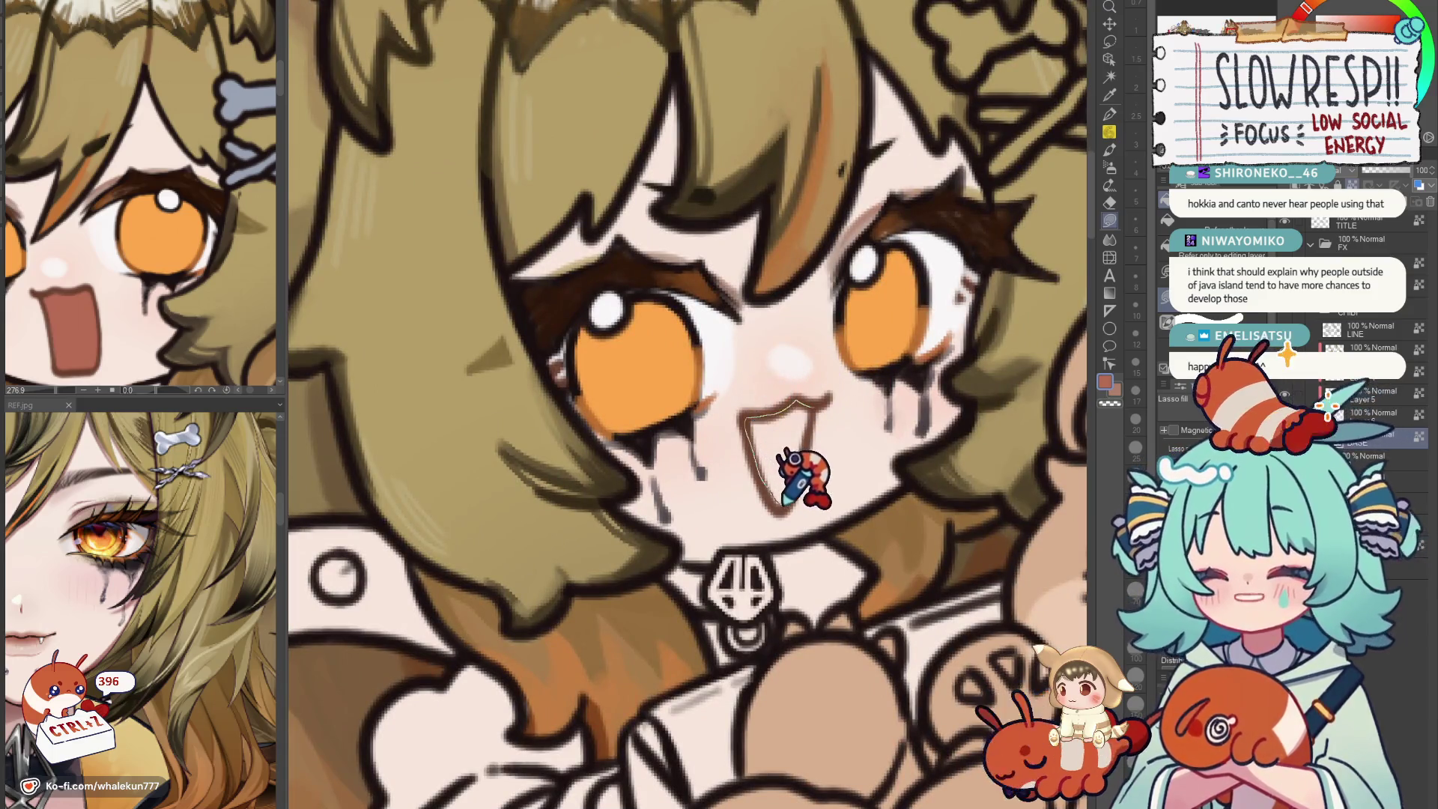
pyautogui.hotkey('ctrl', 'z')
pyautogui.hotkey('ctrl', 'y')
pyautogui.hotkey('ctrl', 'z')
pyautogui.scroll(-3, 789, 370)
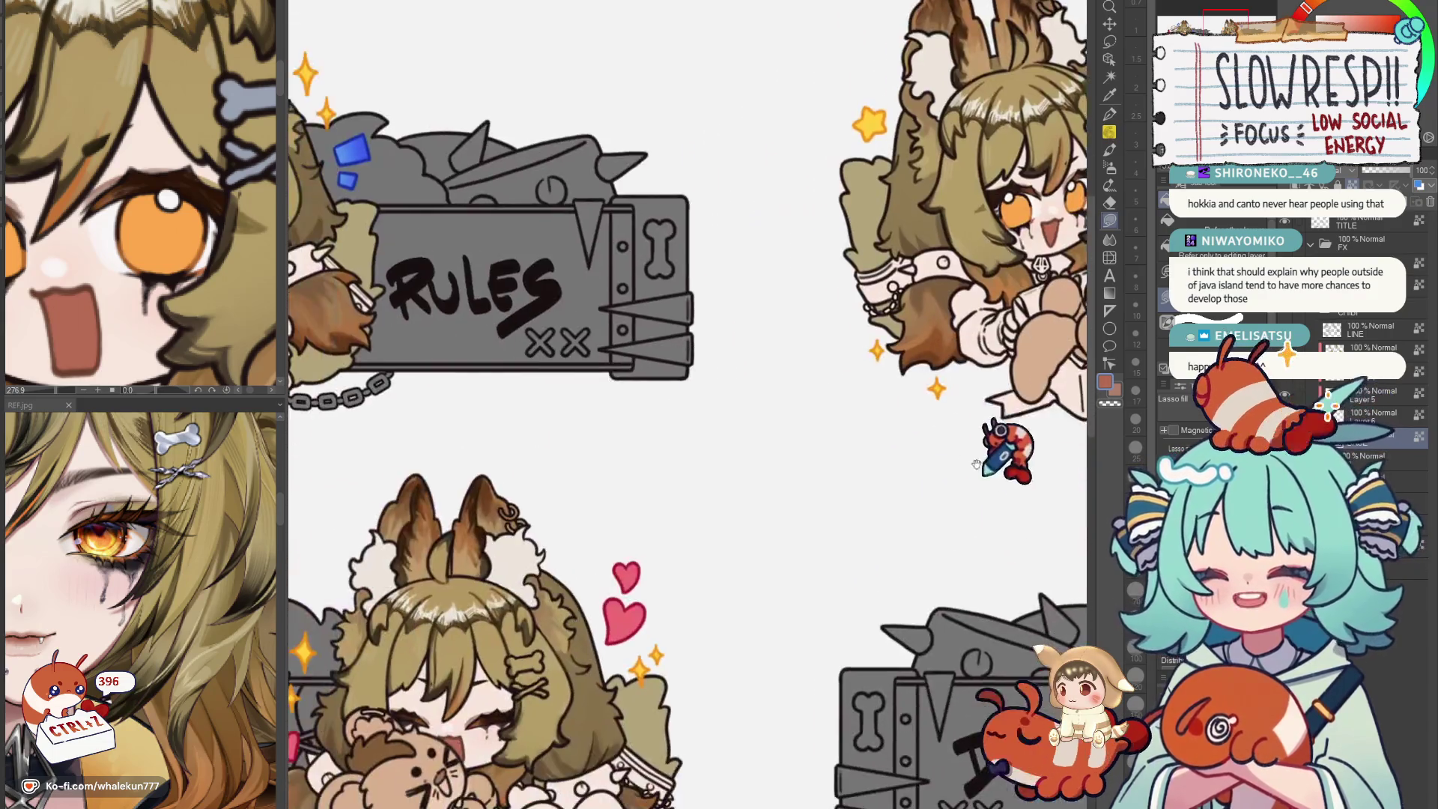
pyautogui.scroll(-2, 853, 427)
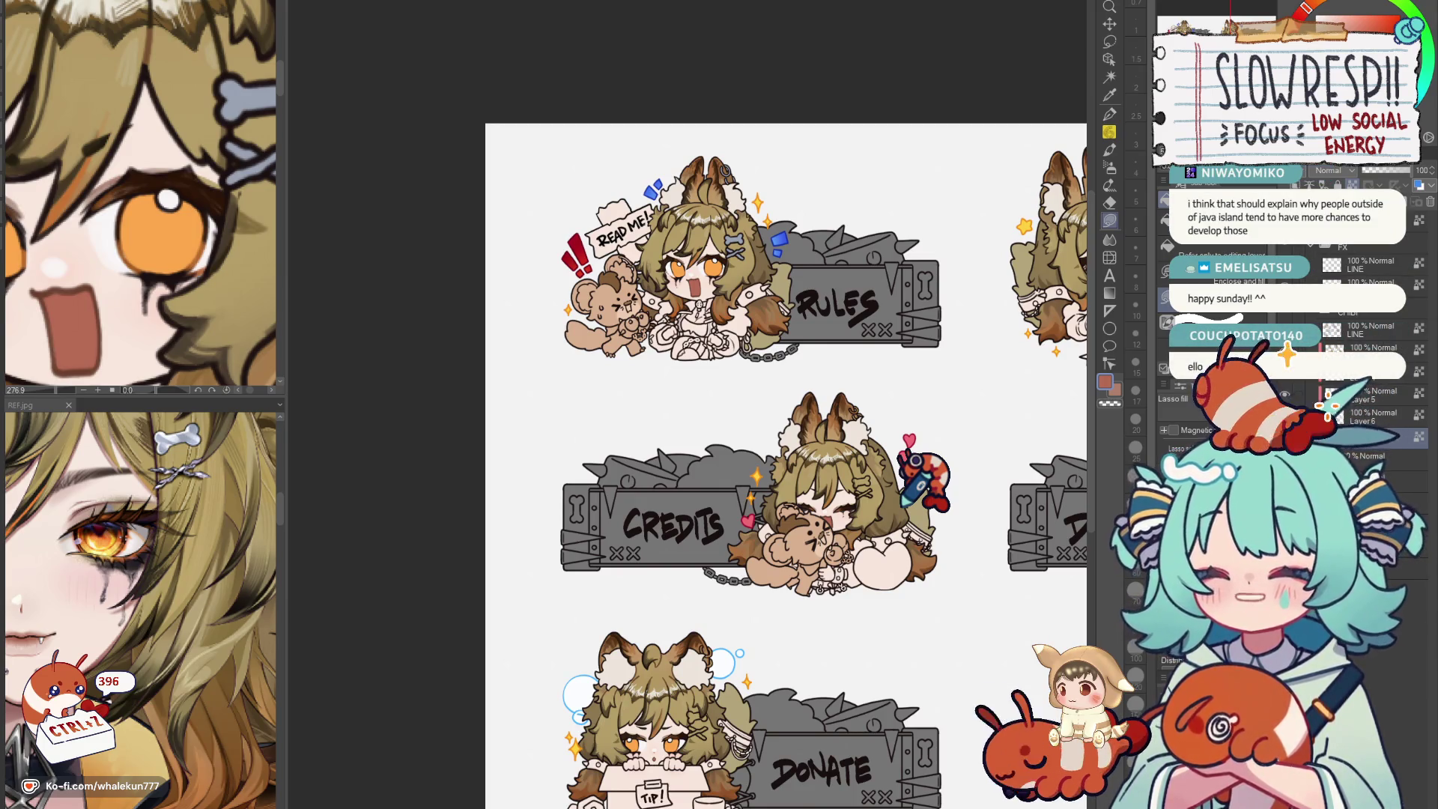
# Add a new raster layer and pan over to the Rules chibi.
pyautogui.hotkey('ctrl', 'shift', 'n')
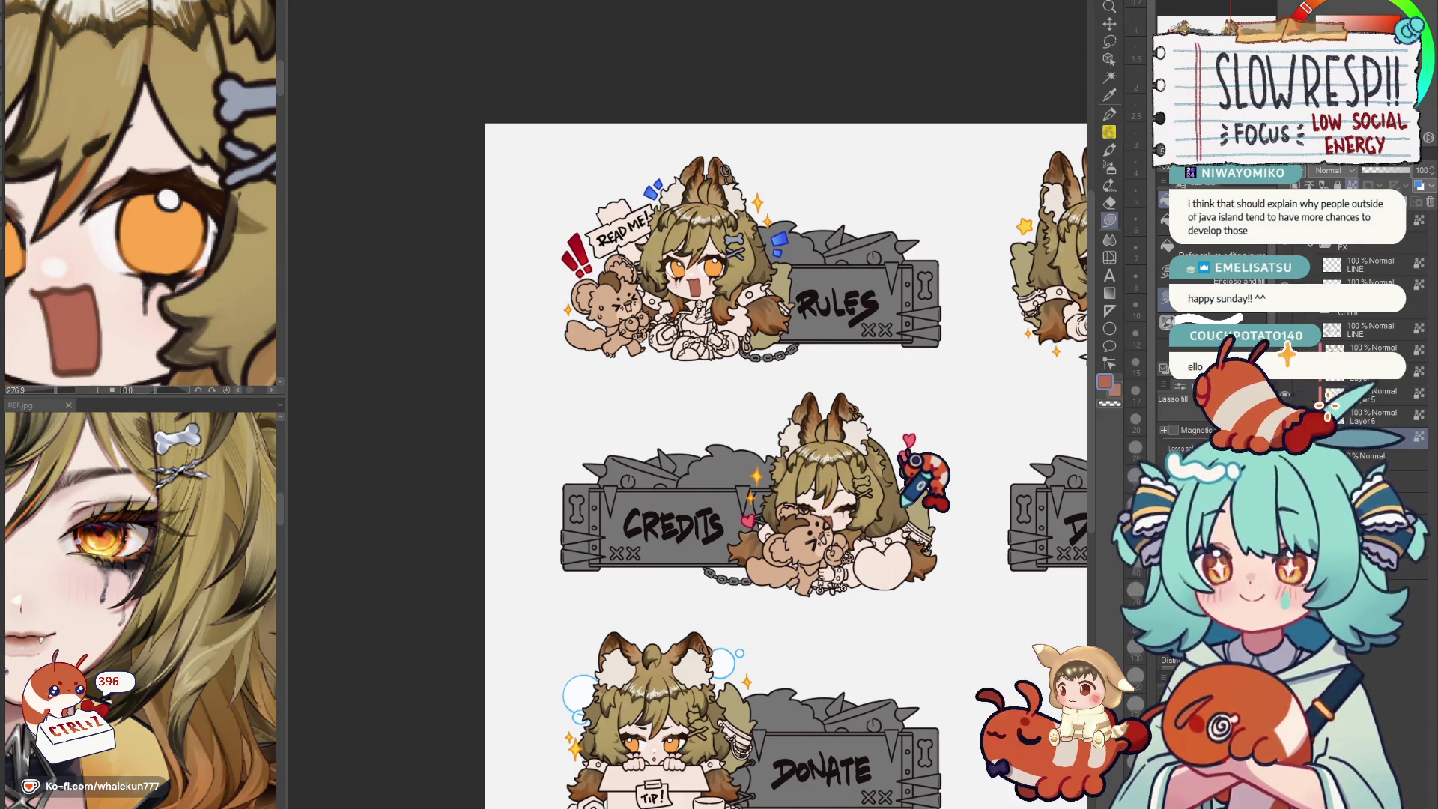
pyautogui.moveTo(867, 412); pyautogui.dragTo(866, 513)
pyautogui.moveTo(873, 459)
pyautogui.mouseDown()
pyautogui.moveTo(866, 497)
pyautogui.moveTo(475, 609)
pyautogui.moveTo(674, 454)
pyautogui.mouseUp()
pyautogui.scroll(5, 673, 454)
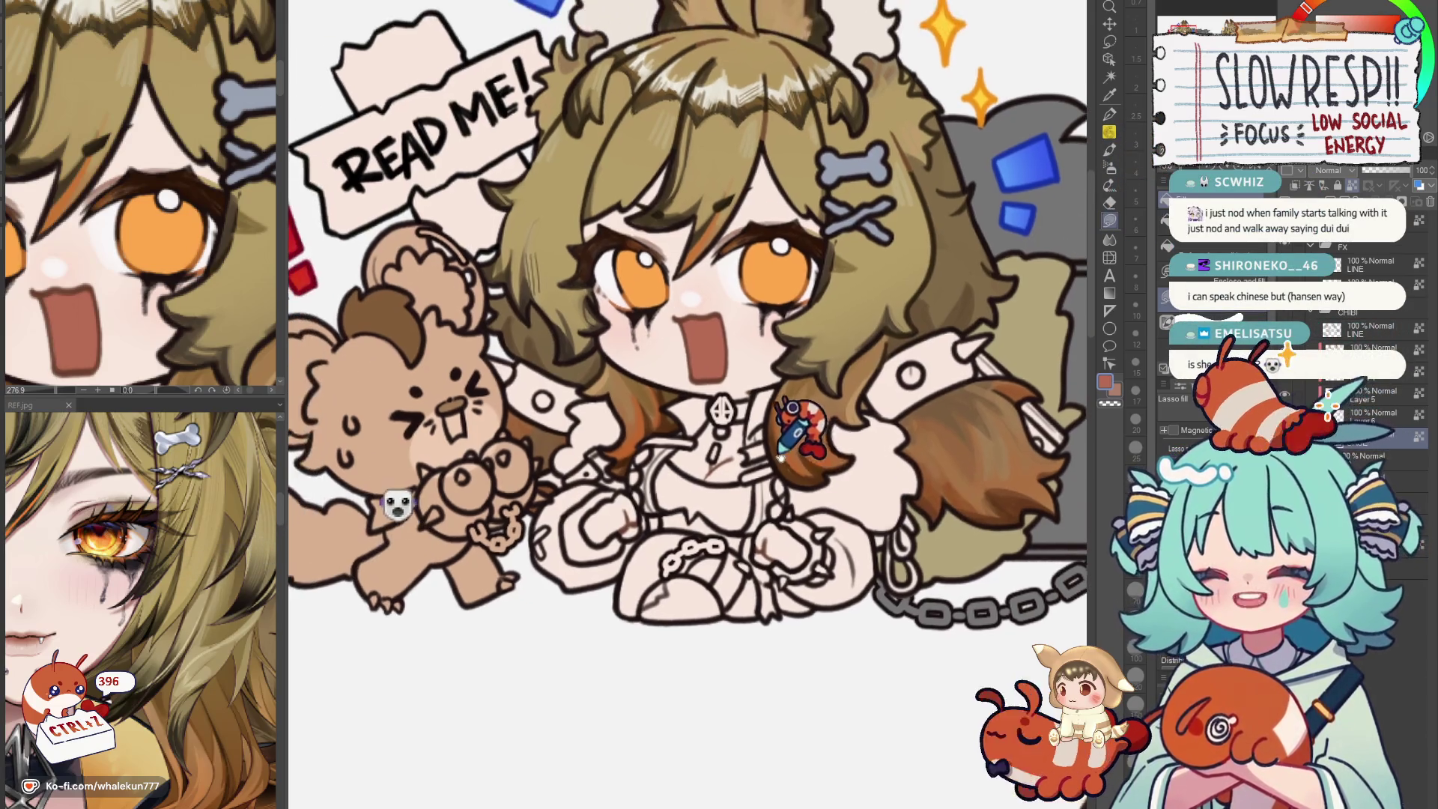
pyautogui.scroll(2, 670, 420)
# Auto-select the Rules chibi's mouth and switch to the G-pen at size 20.
pyautogui.click(734, 391)
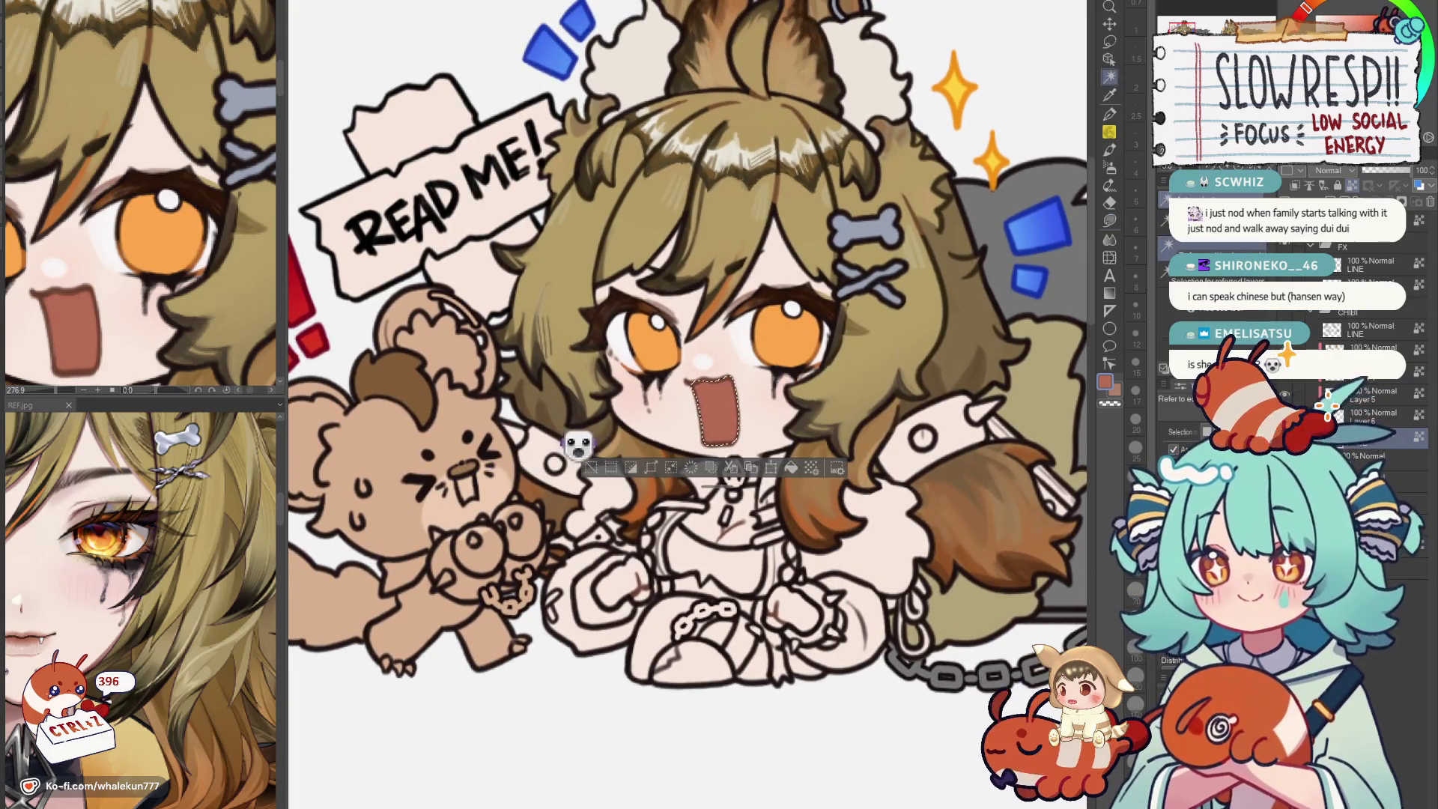
pyautogui.press('p')
pyautogui.press(']')
pyautogui.press(']')
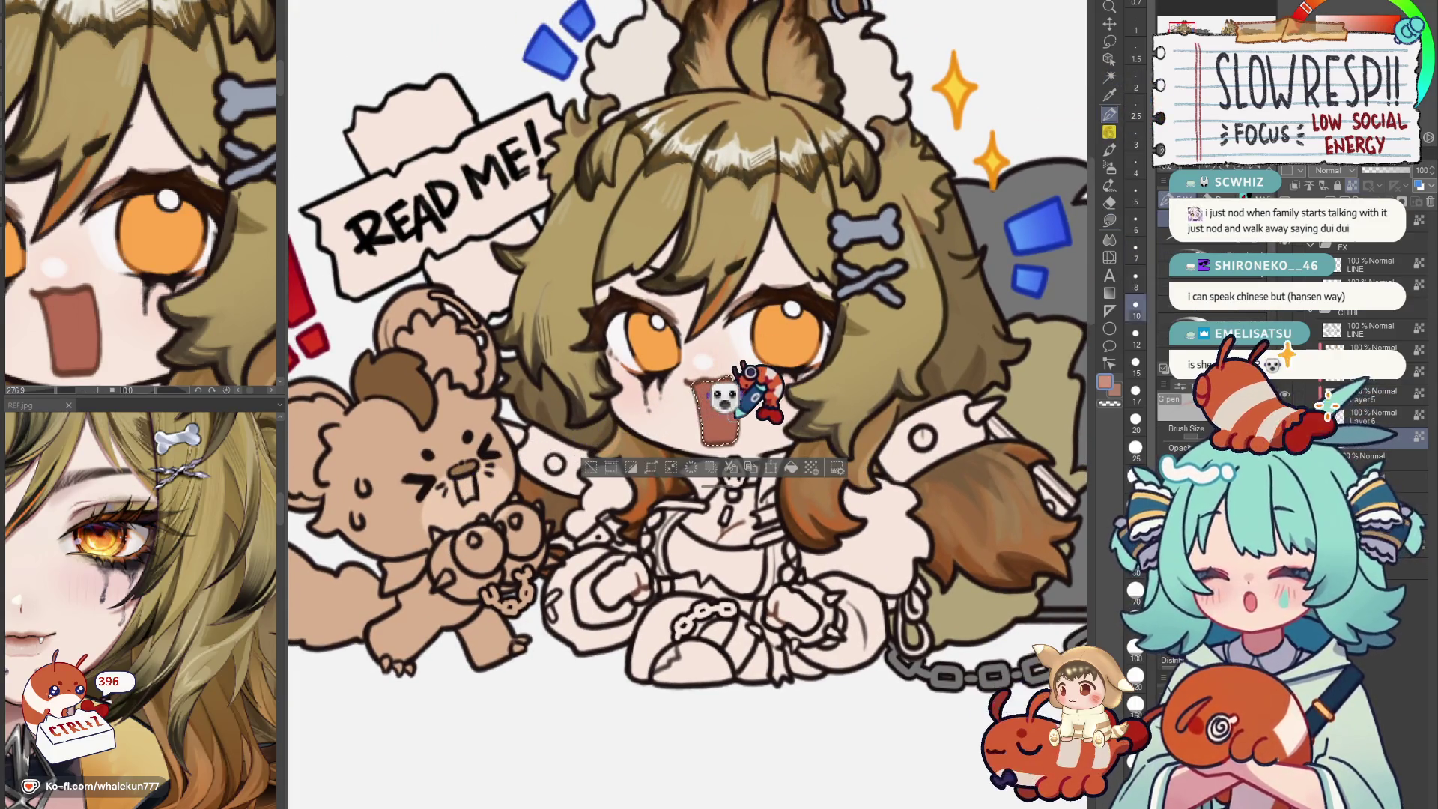
pyautogui.press(']')
pyautogui.press(']')
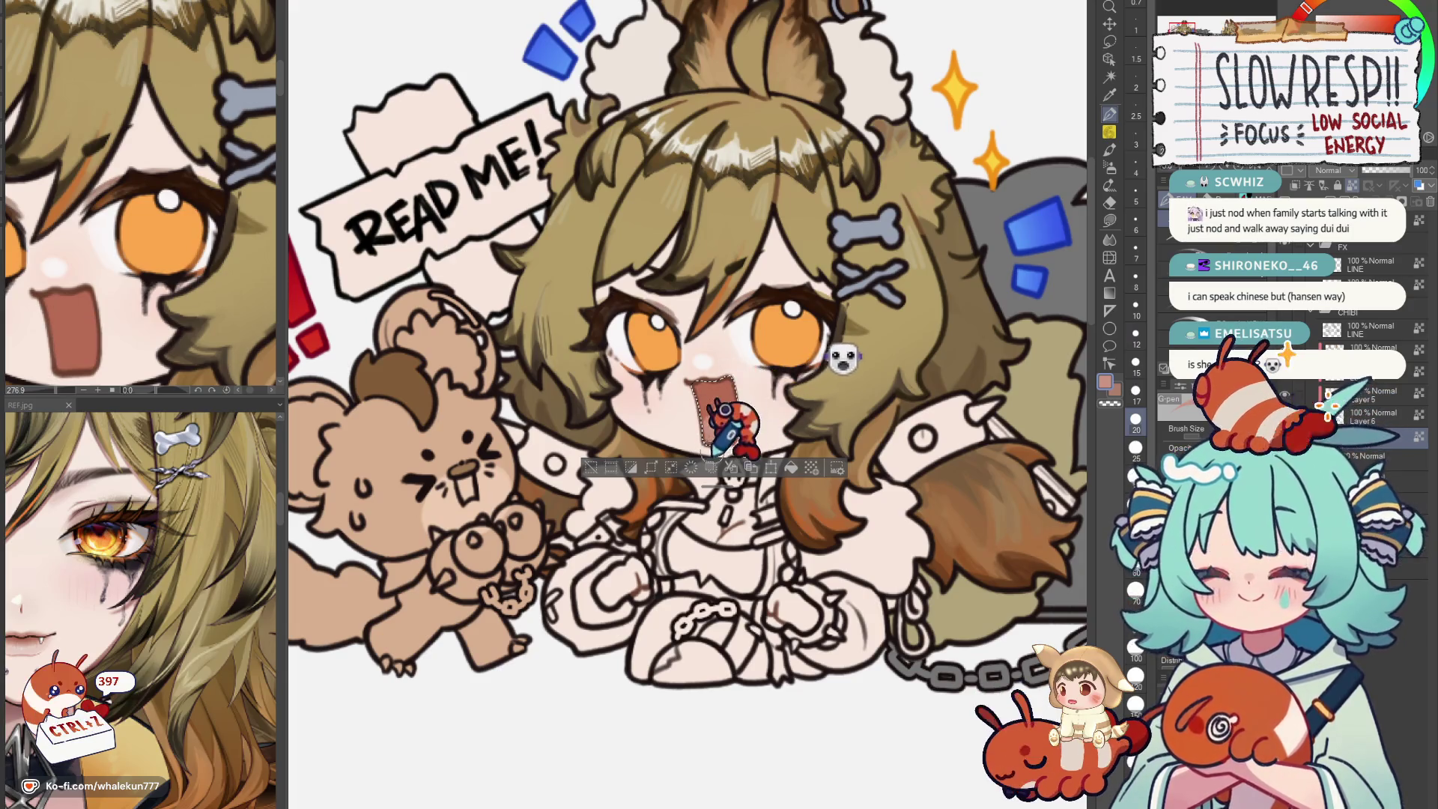
pyautogui.scroll(-5, 753, 432)
pyautogui.scroll(2, 719, 442)
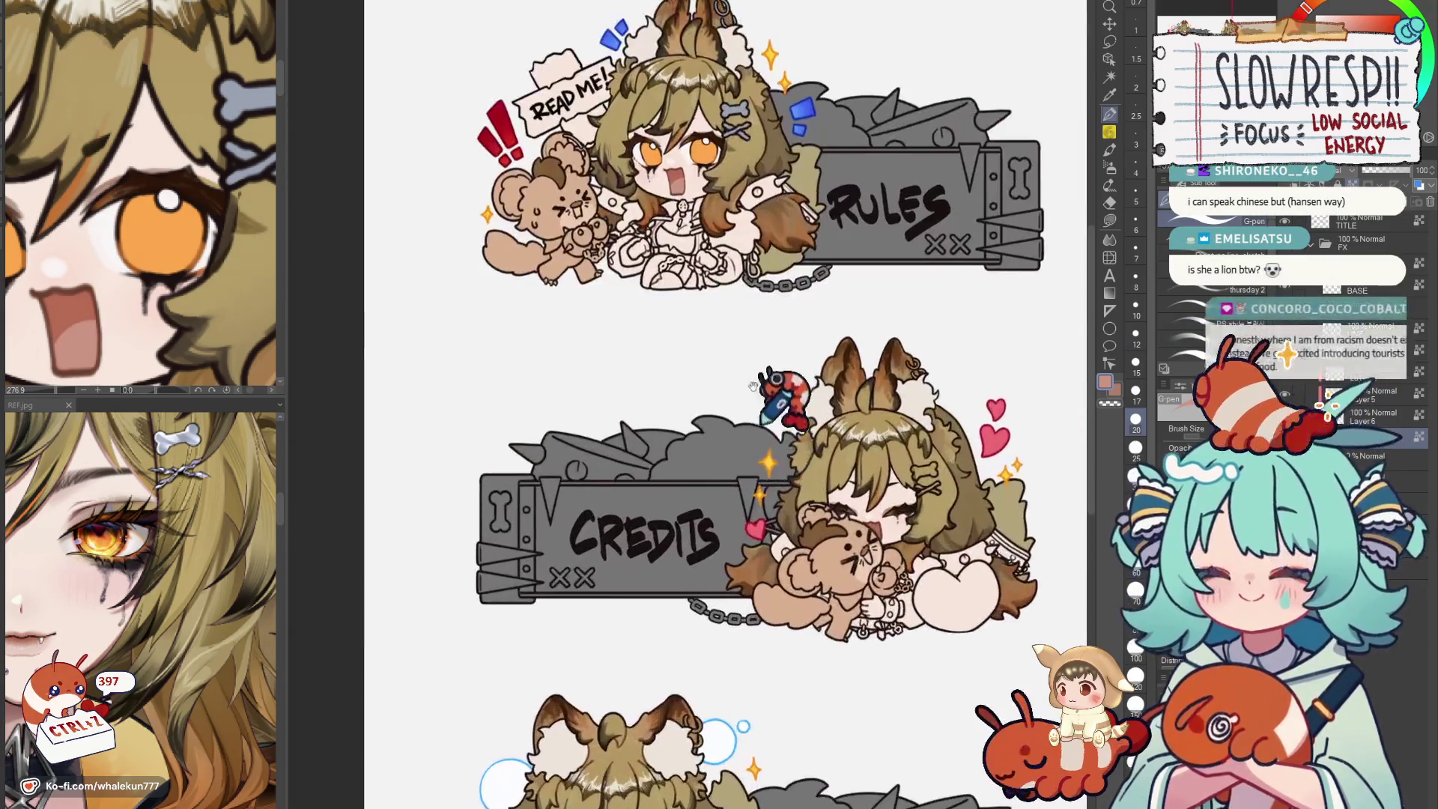
pyautogui.scroll(3, 719, 441)
pyautogui.scroll(1, 791, 395)
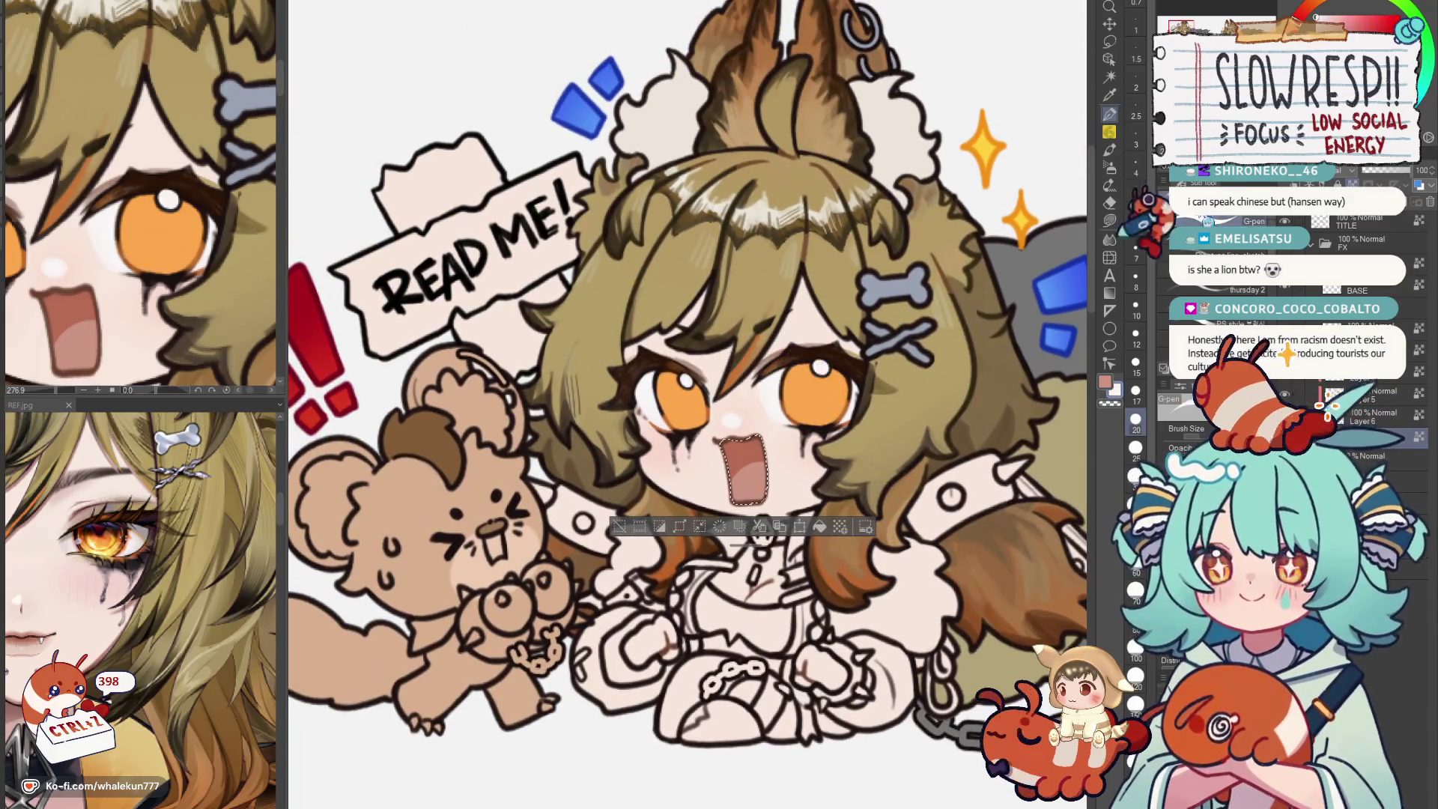
pyautogui.scroll(2, 786, 393)
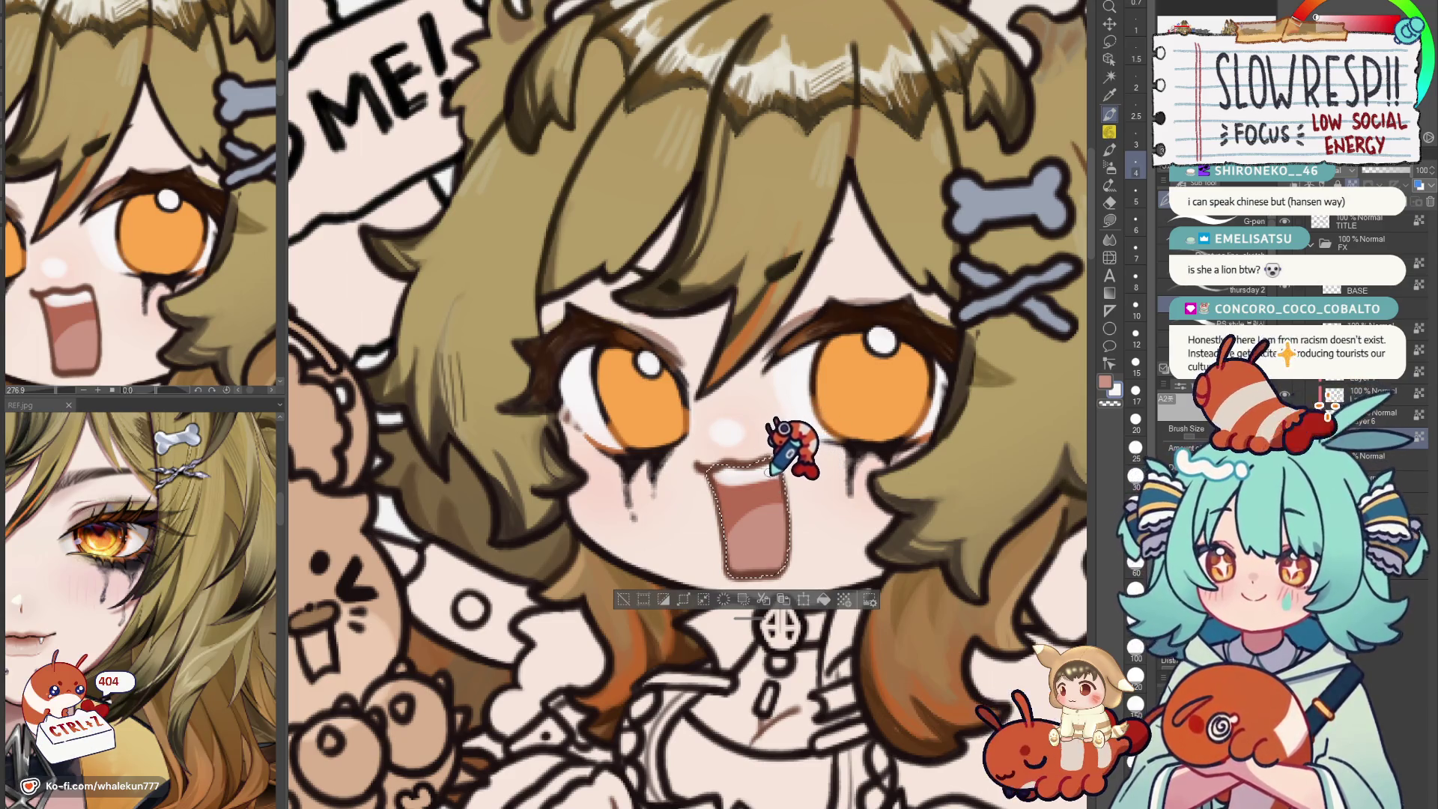
# Undo and restore the fangs and outline inside the reselected mouth to compare.
pyautogui.hotkey('ctrl', 'z')
pyautogui.scroll(2, 191, 578)
pyautogui.click(746, 460)
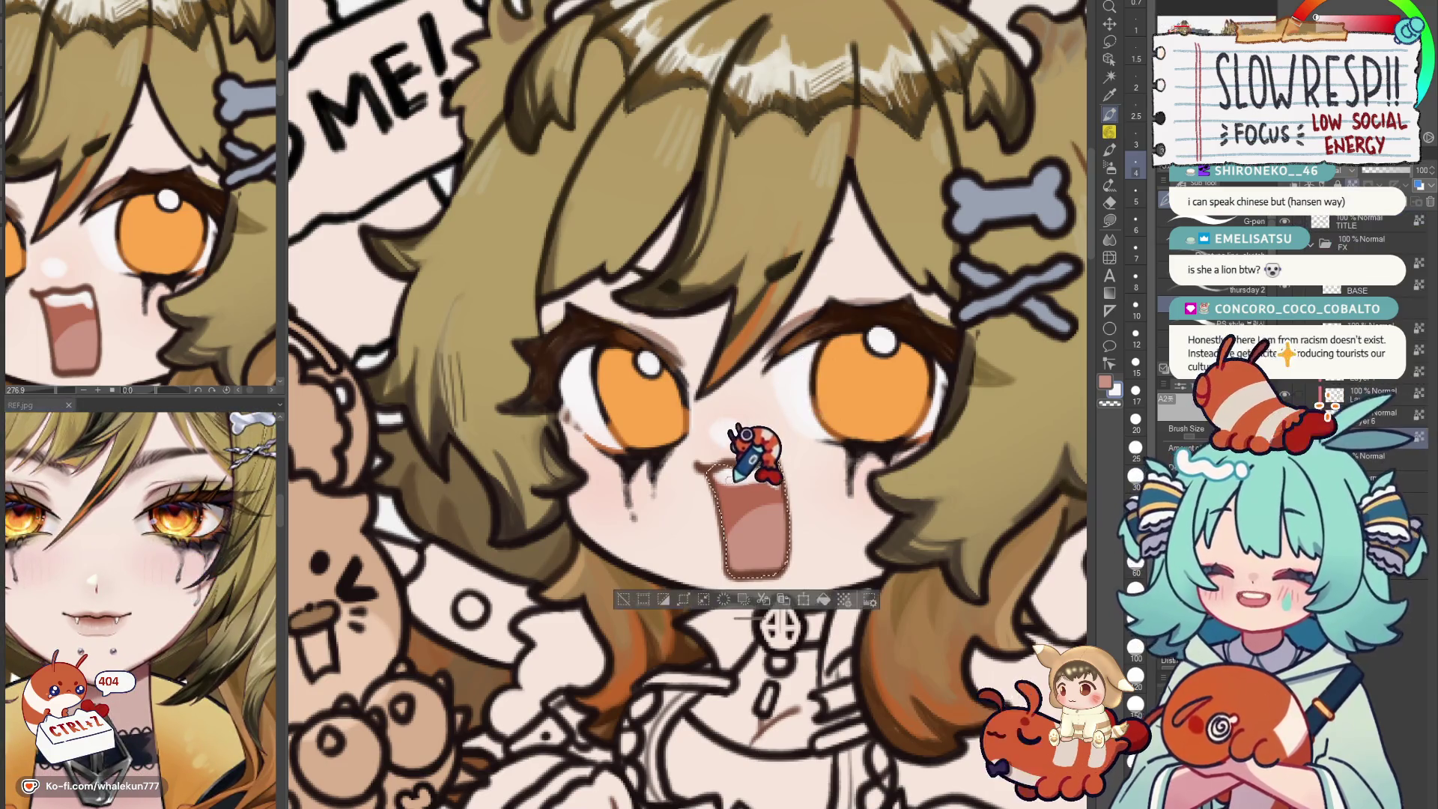
pyautogui.hotkey('ctrl', 'z')
pyautogui.hotkey('ctrl', 'z')
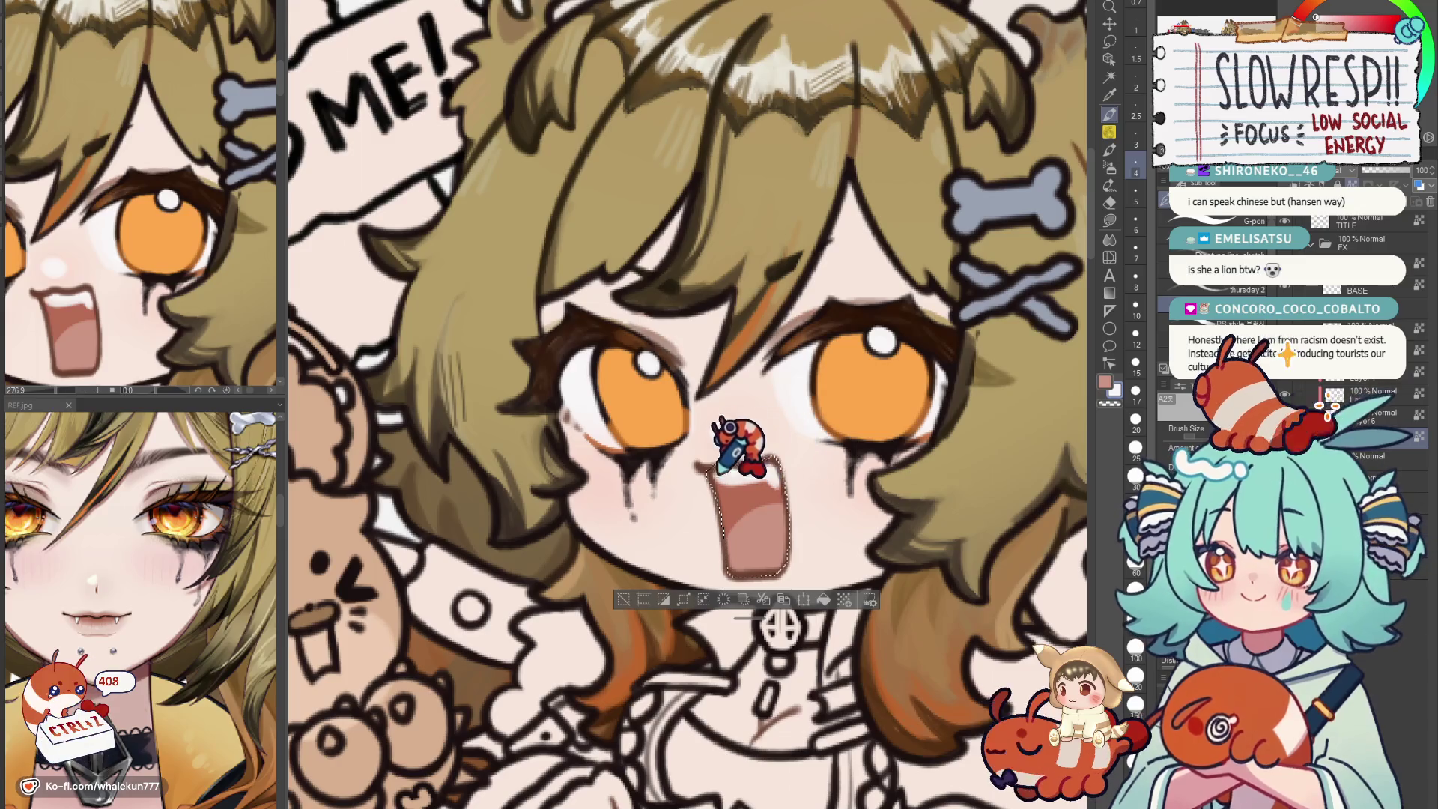
pyautogui.scroll(-3, 825, 427)
pyautogui.scroll(-2, 837, 422)
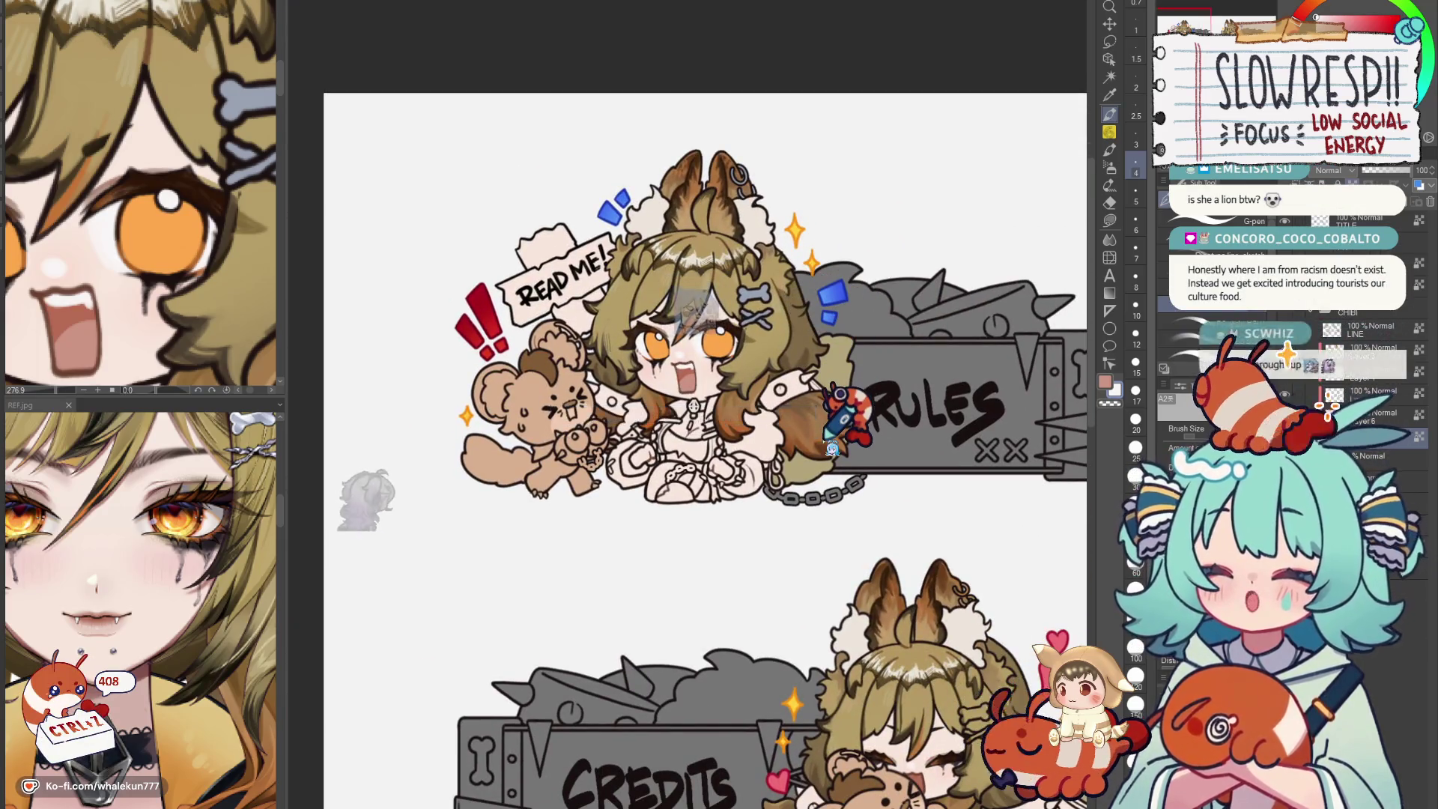
pyautogui.scroll(1, 787, 438)
pyautogui.scroll(4, 719, 471)
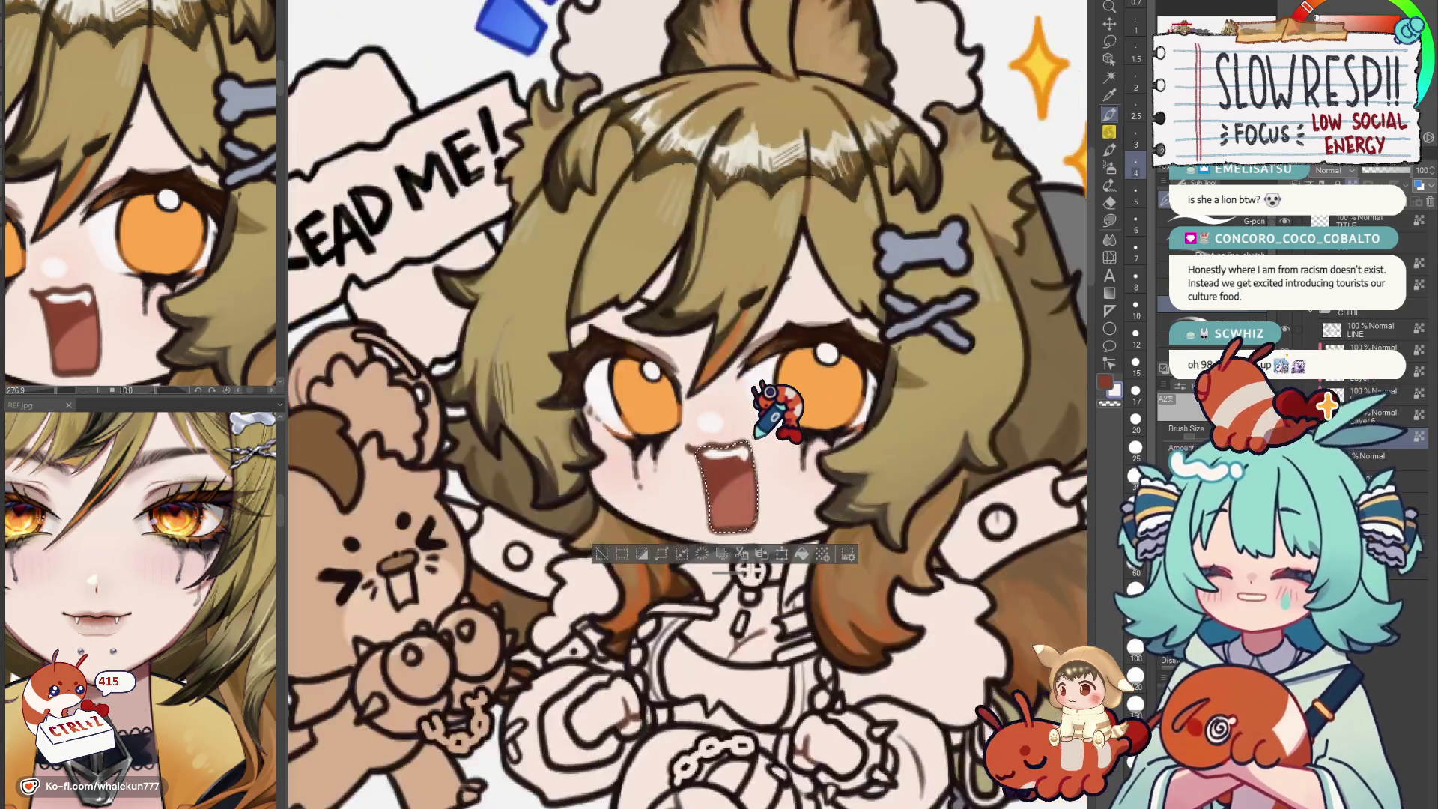
pyautogui.scroll(-5, 978, 465)
pyautogui.scroll(2, 787, 450)
pyautogui.scroll(3, 741, 404)
pyautogui.scroll(1, 706, 453)
pyautogui.click(696, 540)
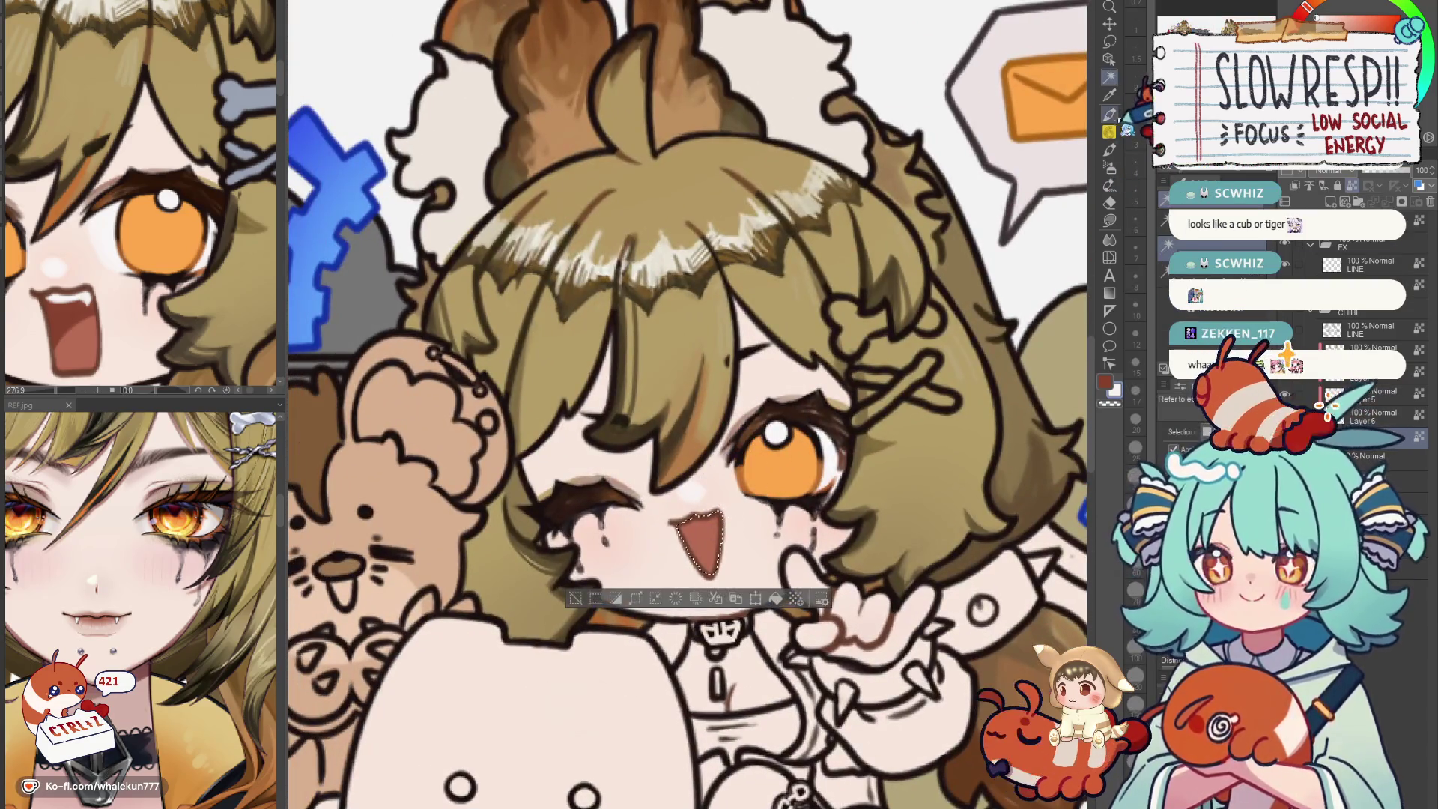
pyautogui.press('h')
pyautogui.press('h')
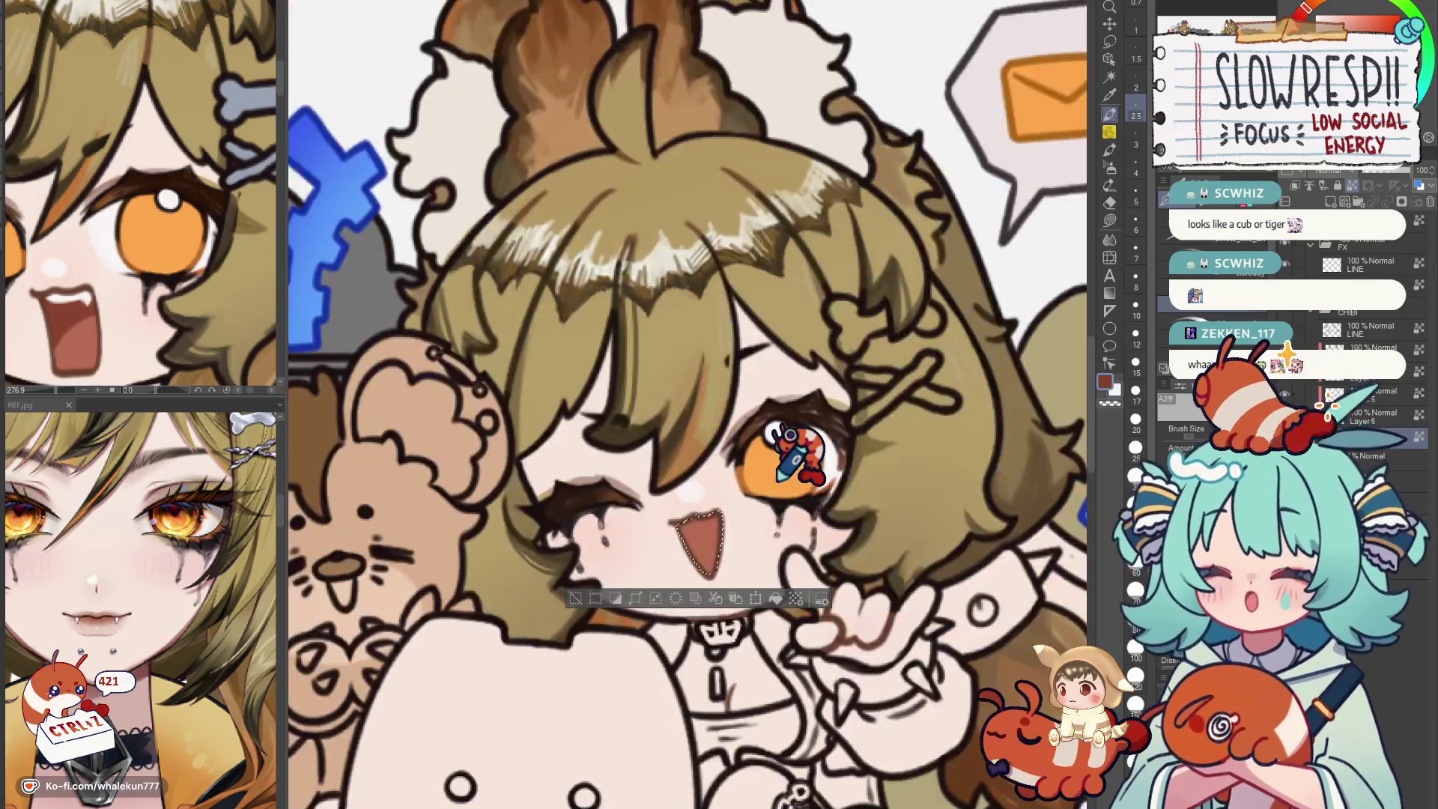
pyautogui.moveTo(777, 483); pyautogui.dragTo(806, 453)
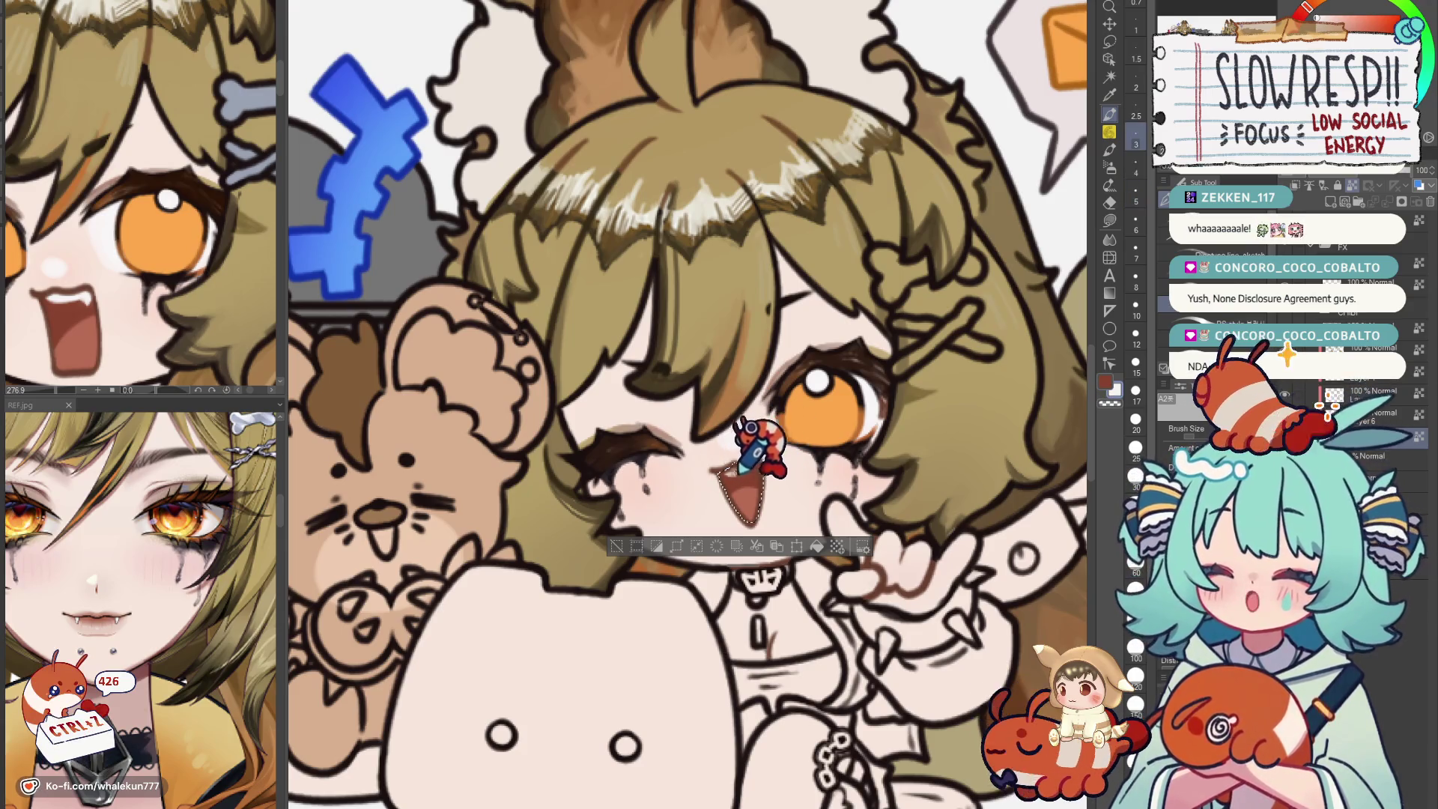
pyautogui.hotkey('ctrl', 'z')
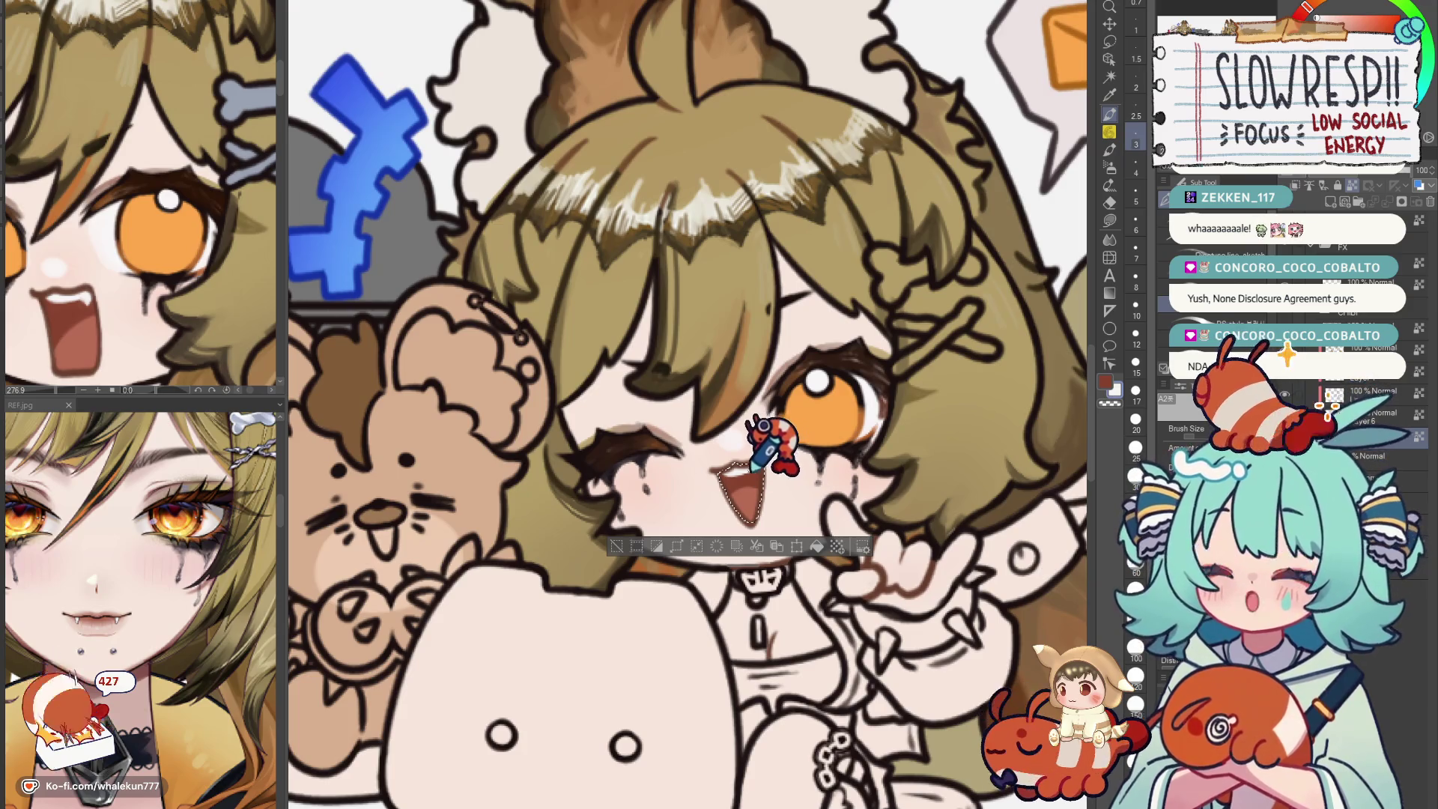
pyautogui.scroll(1, 730, 461)
pyautogui.scroll(2, 730, 461)
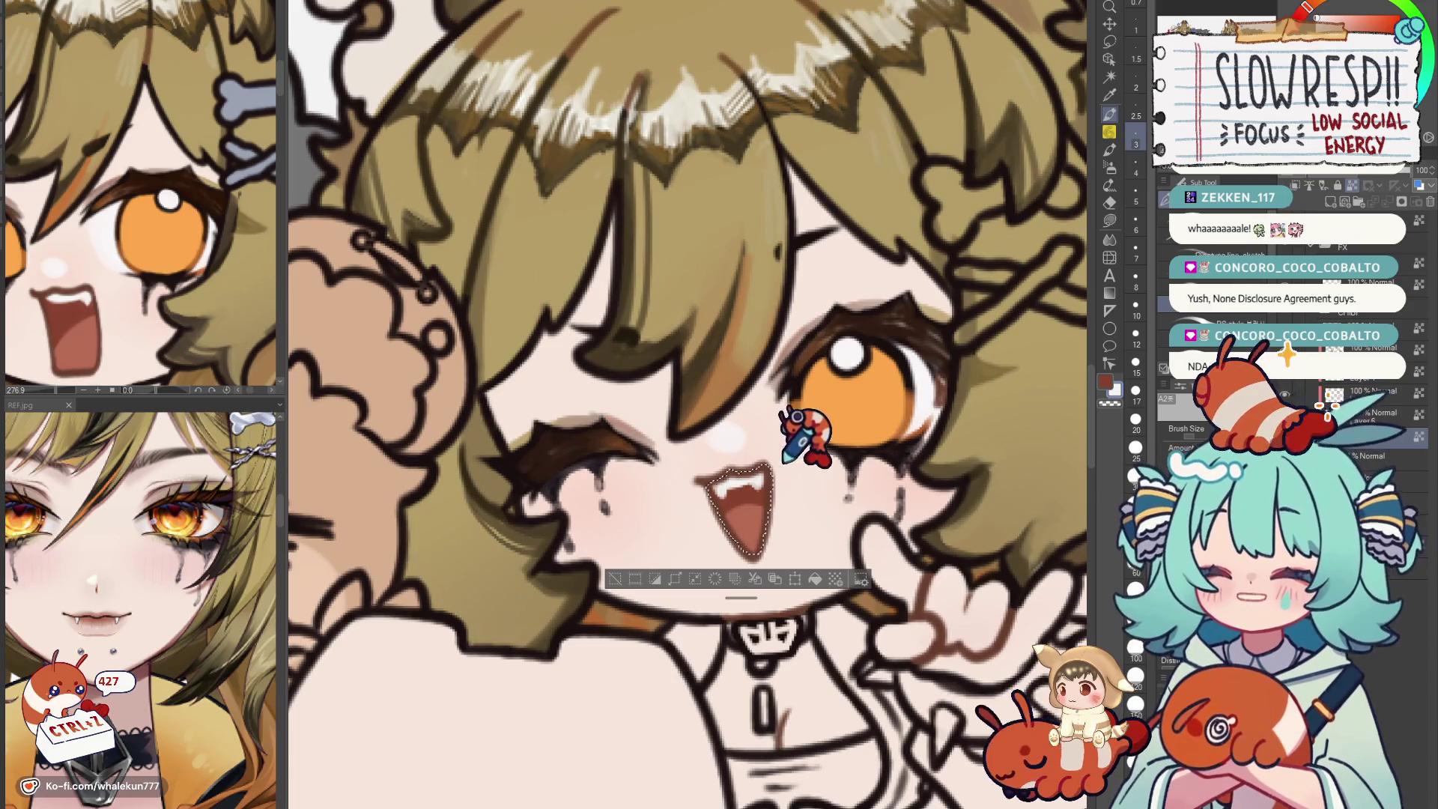
pyautogui.scroll(-5, 786, 444)
pyautogui.scroll(-3, 871, 388)
pyautogui.scroll(1, 682, 577)
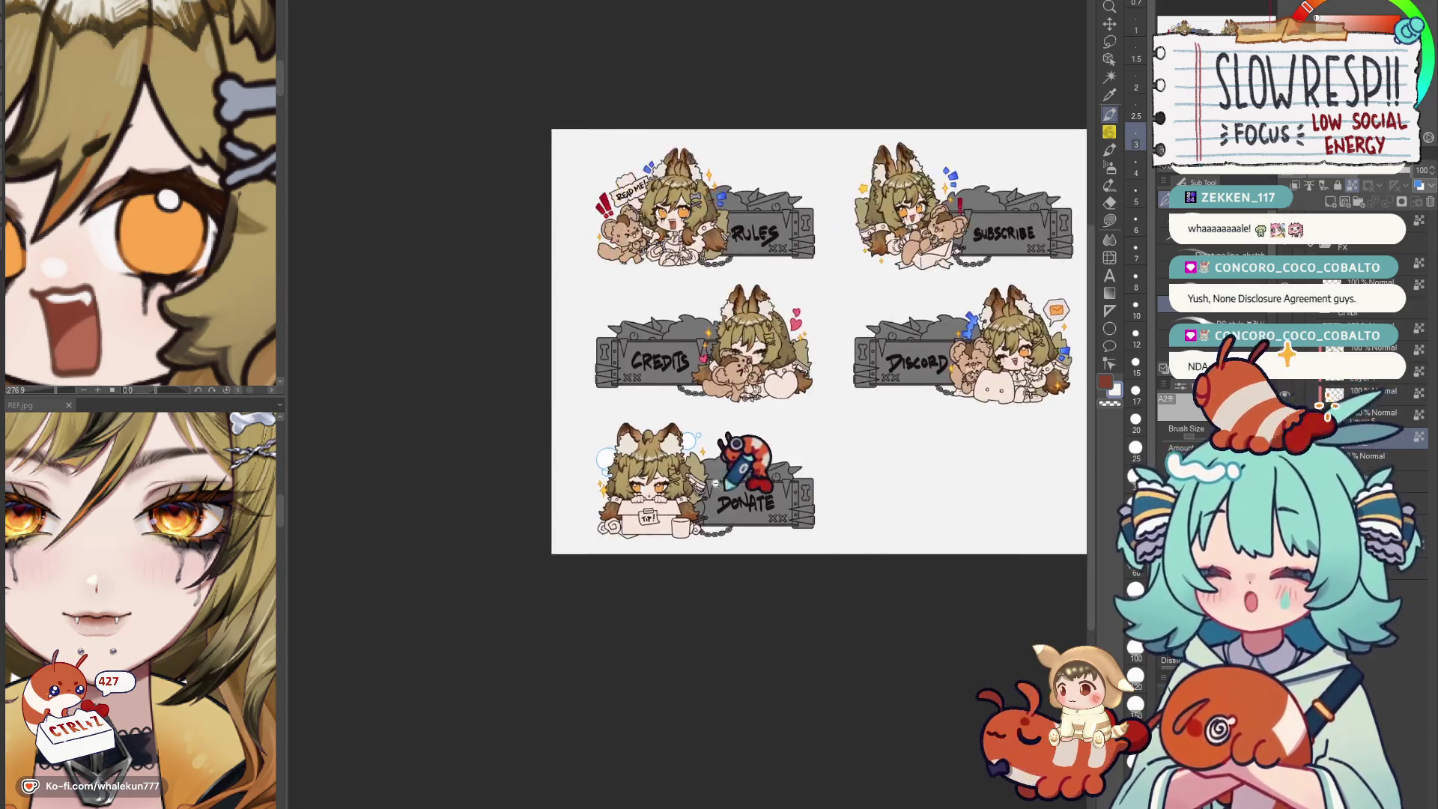
pyautogui.scroll(3, 732, 578)
pyautogui.scroll(2, 800, 444)
pyautogui.scroll(-2, 792, 461)
pyautogui.scroll(2, 764, 478)
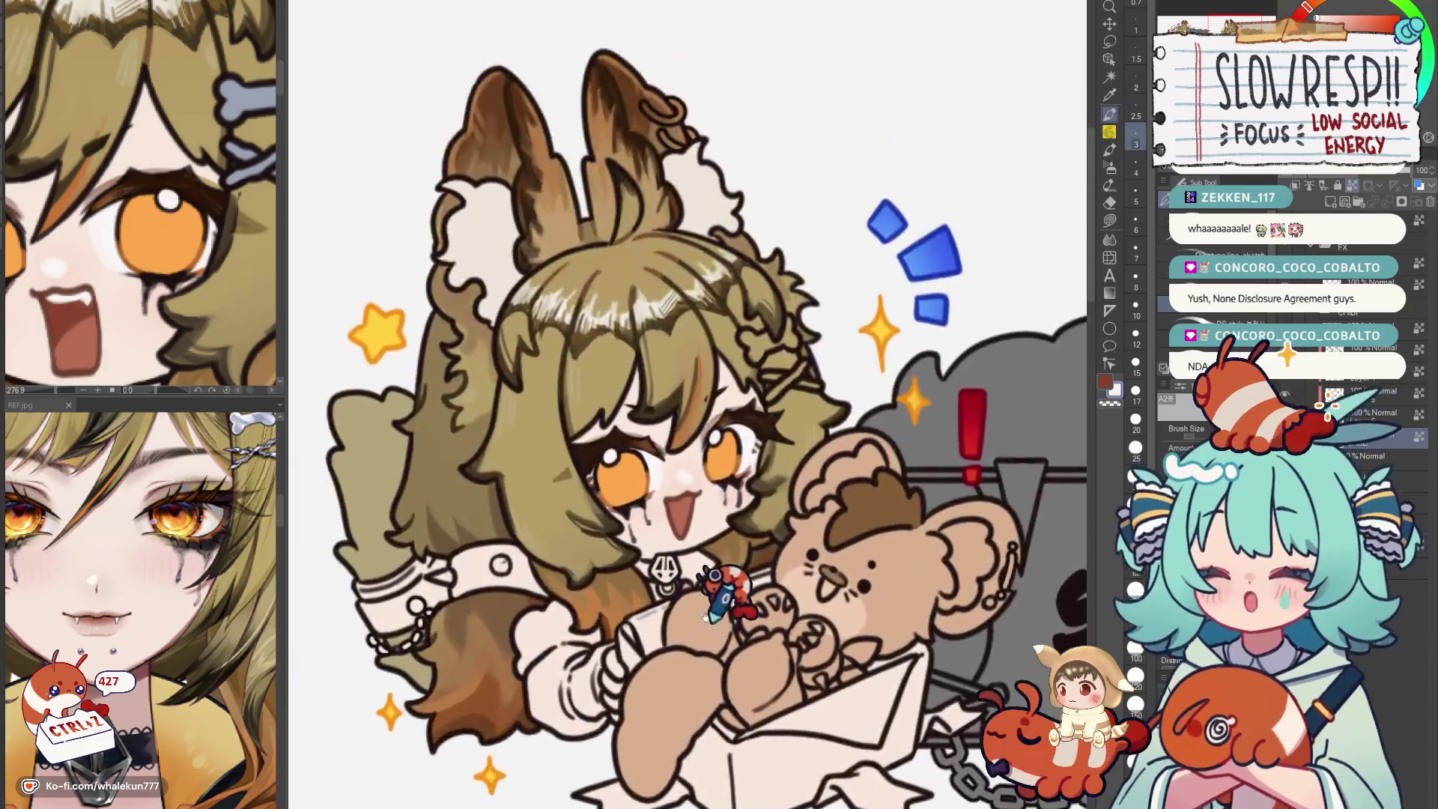
pyautogui.scroll(2, 729, 494)
pyautogui.scroll(1, 725, 494)
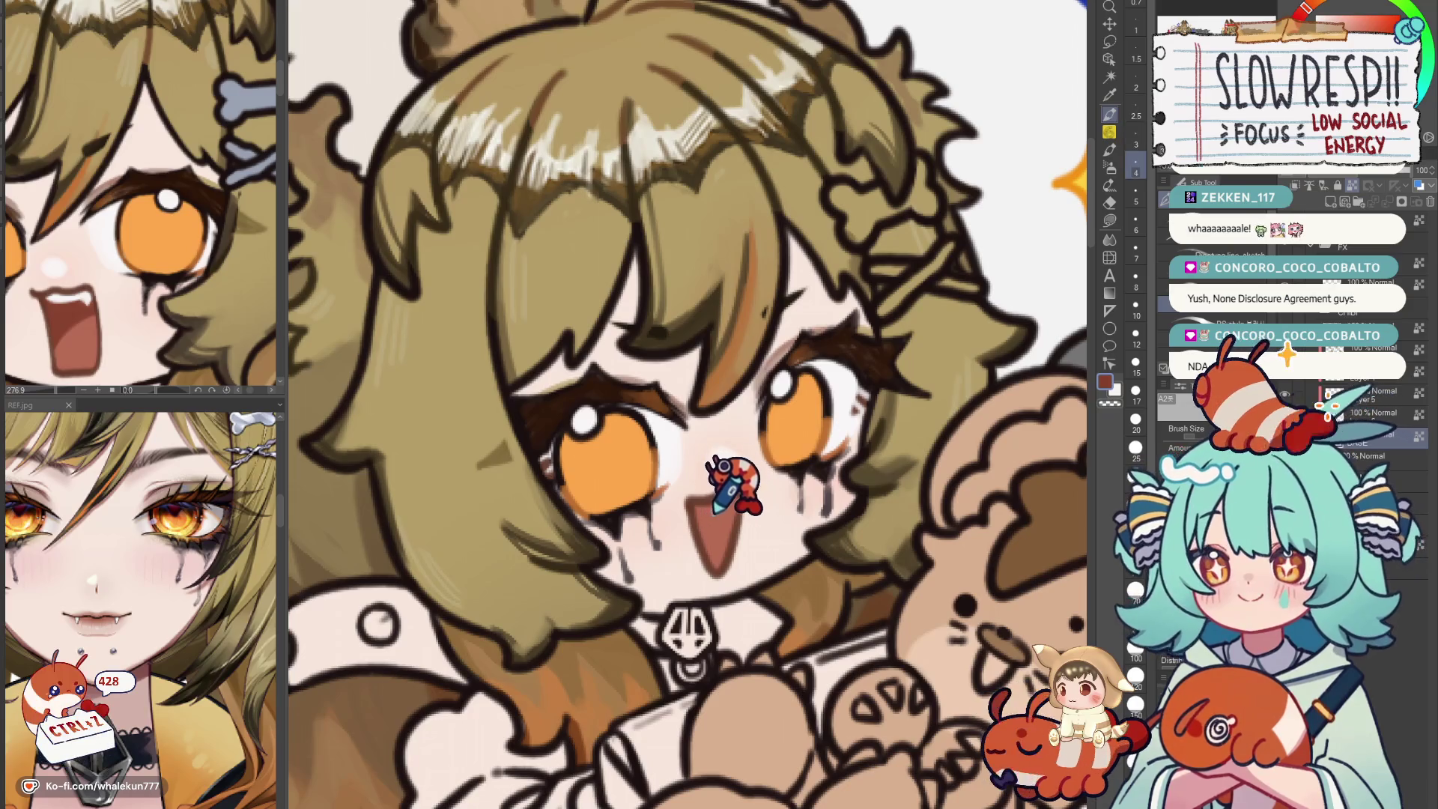
pyautogui.click(1110, 78)
pyautogui.click(731, 500)
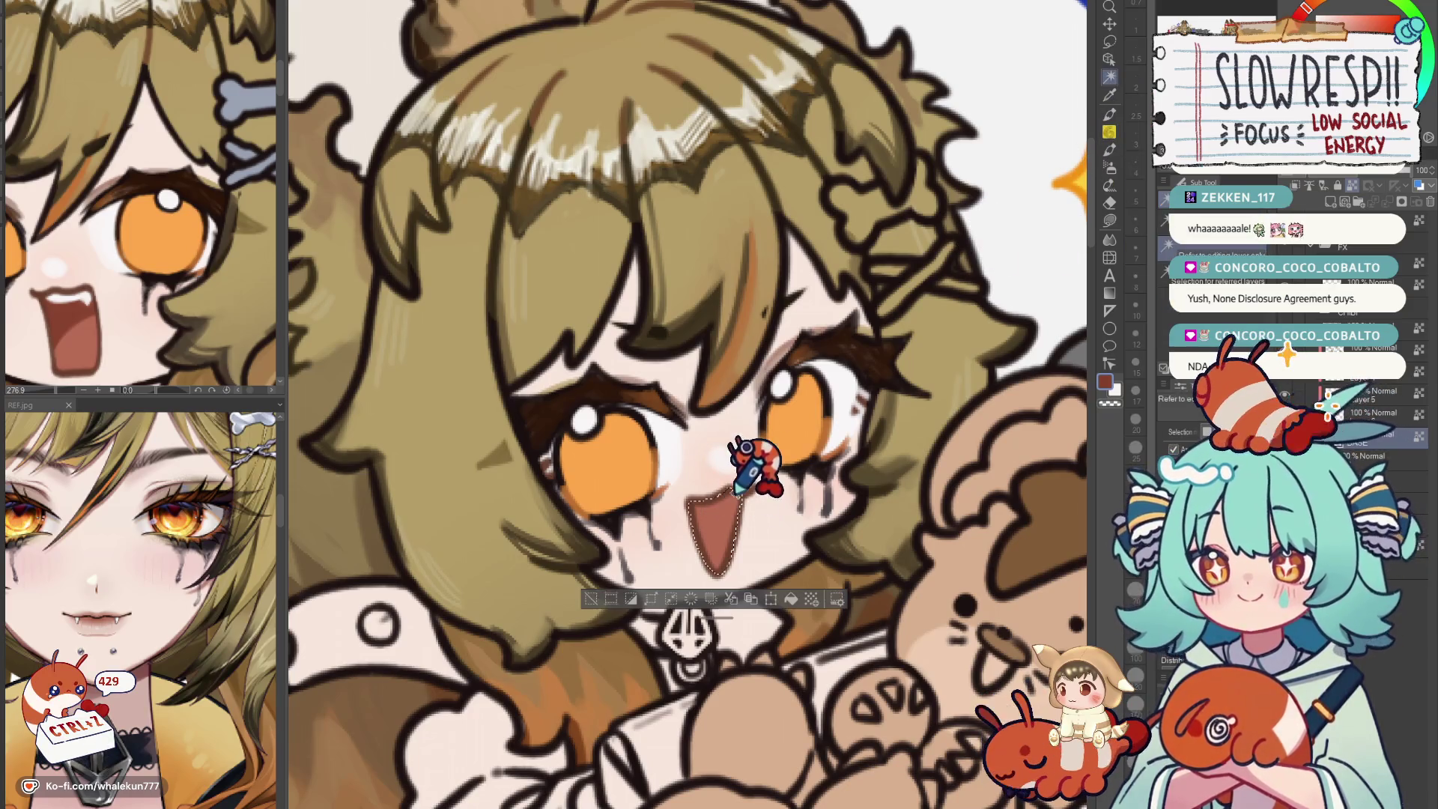
pyautogui.press('p')
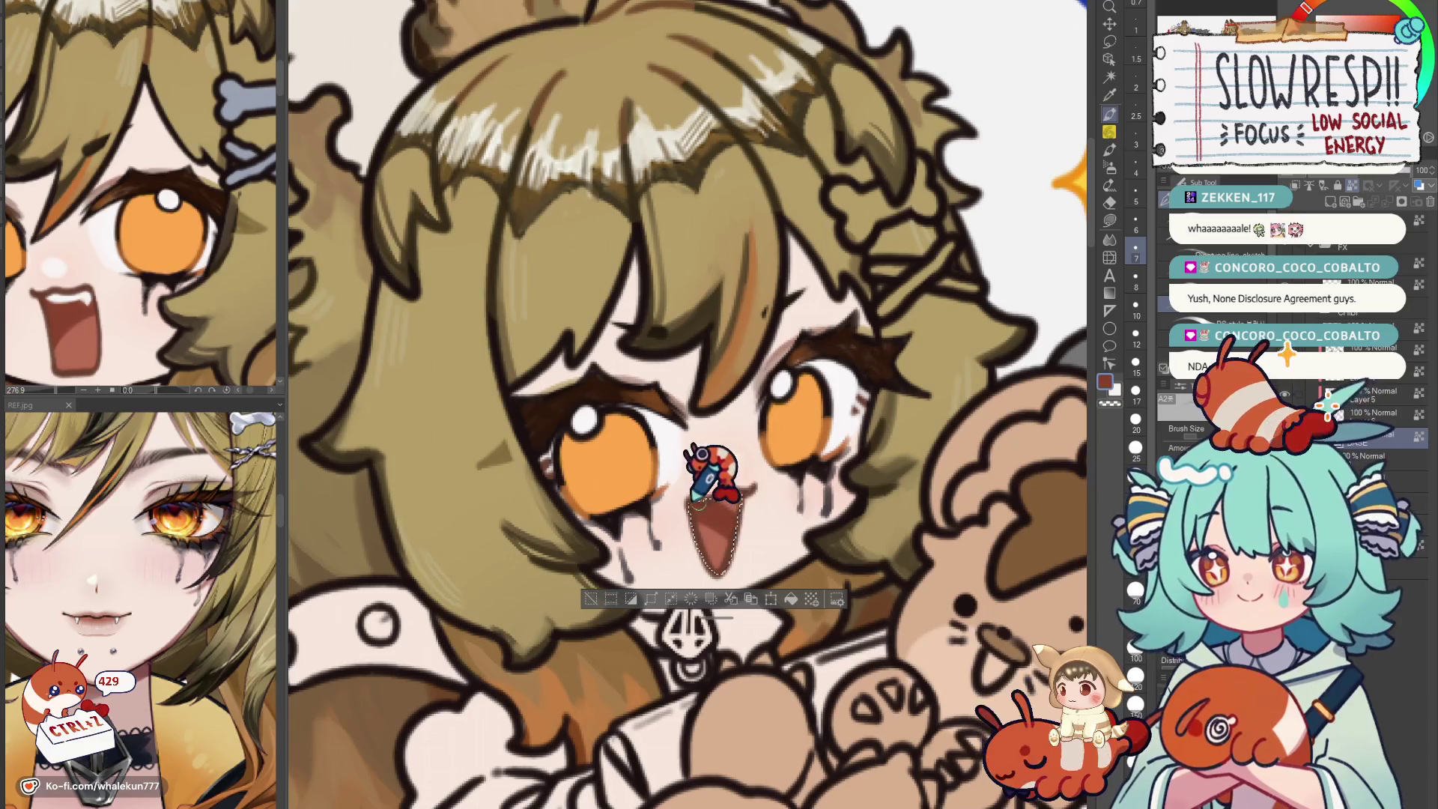
pyautogui.hotkey('ctrl', 'd')
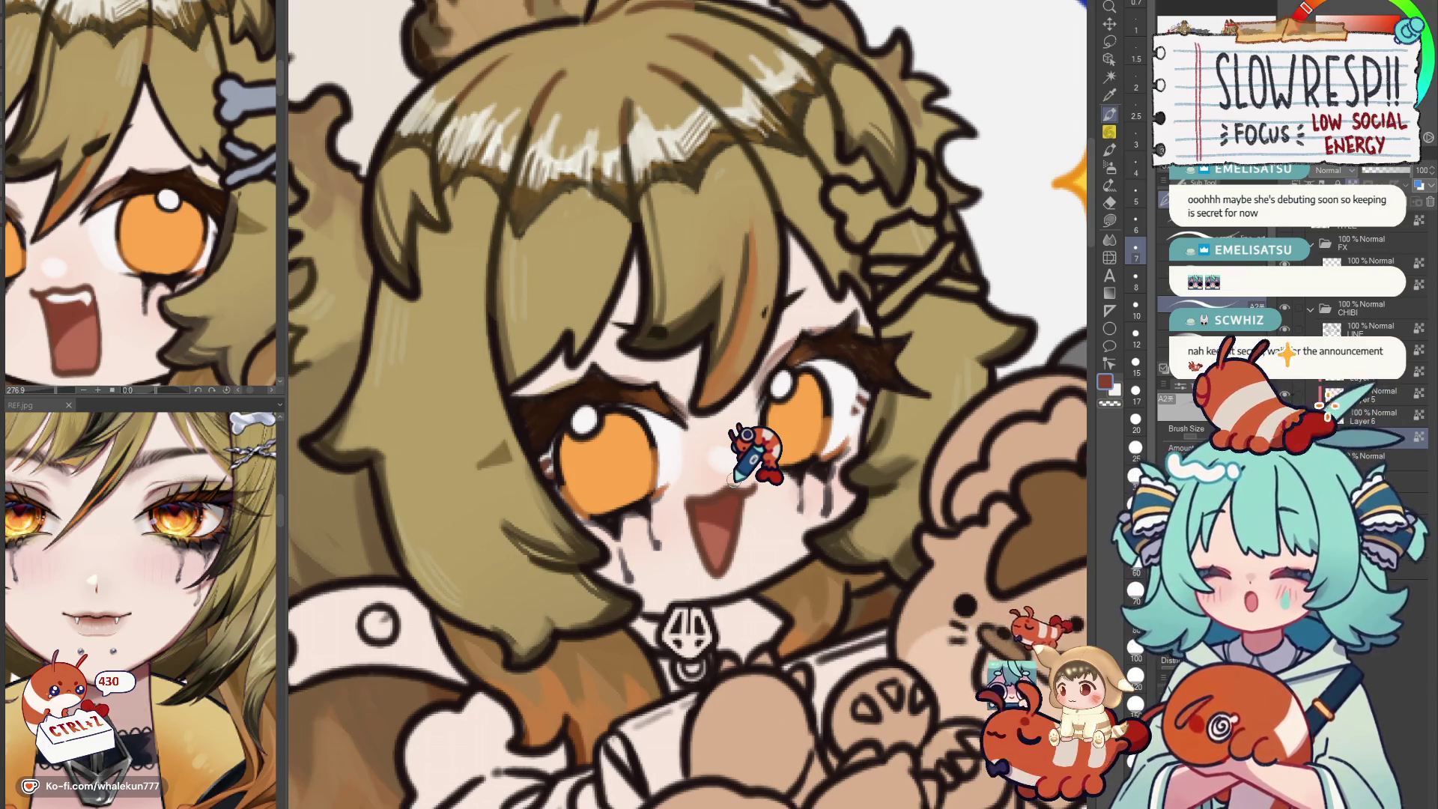
pyautogui.moveTo(809, 436); pyautogui.dragTo(899, 427)
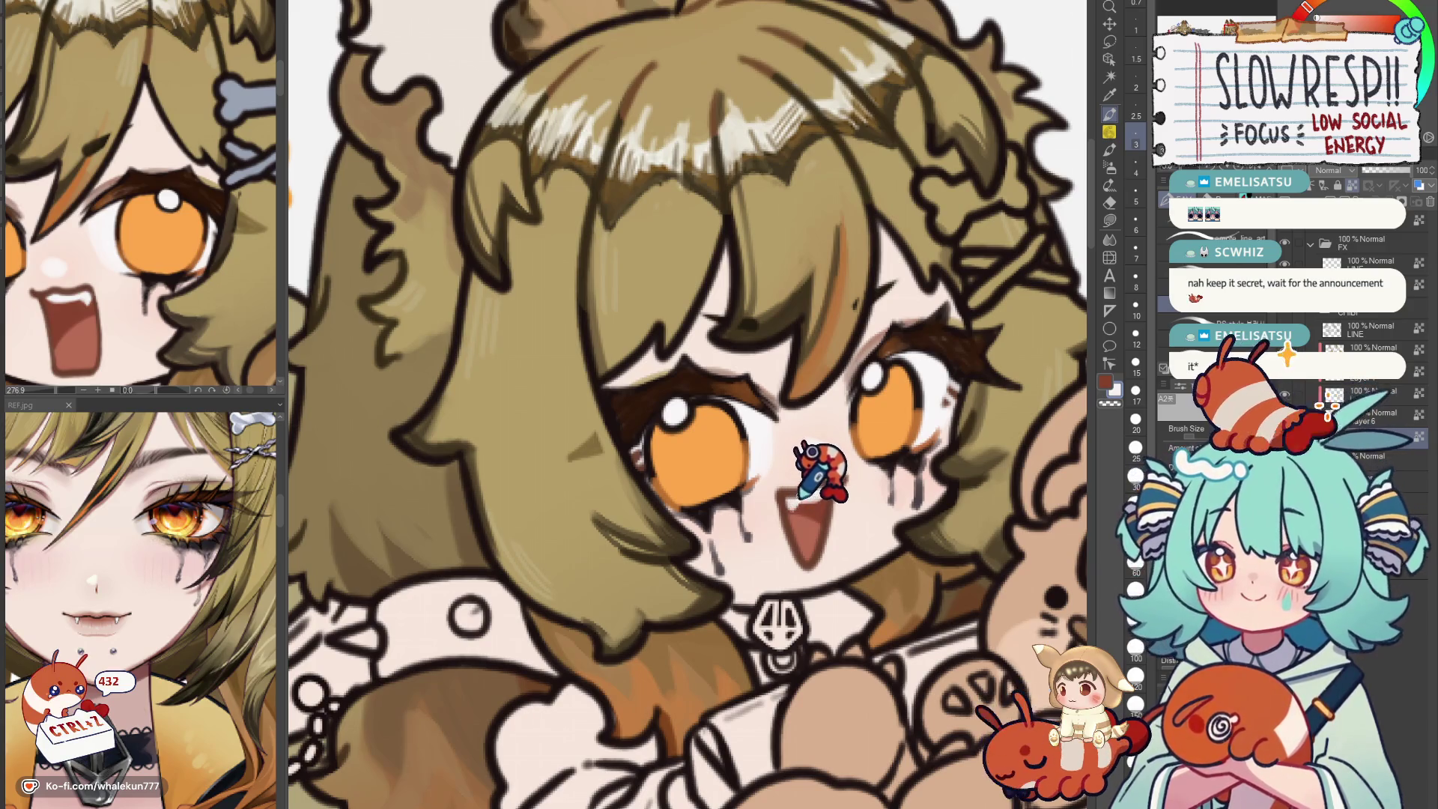
pyautogui.hotkey('ctrl', 'Tab')
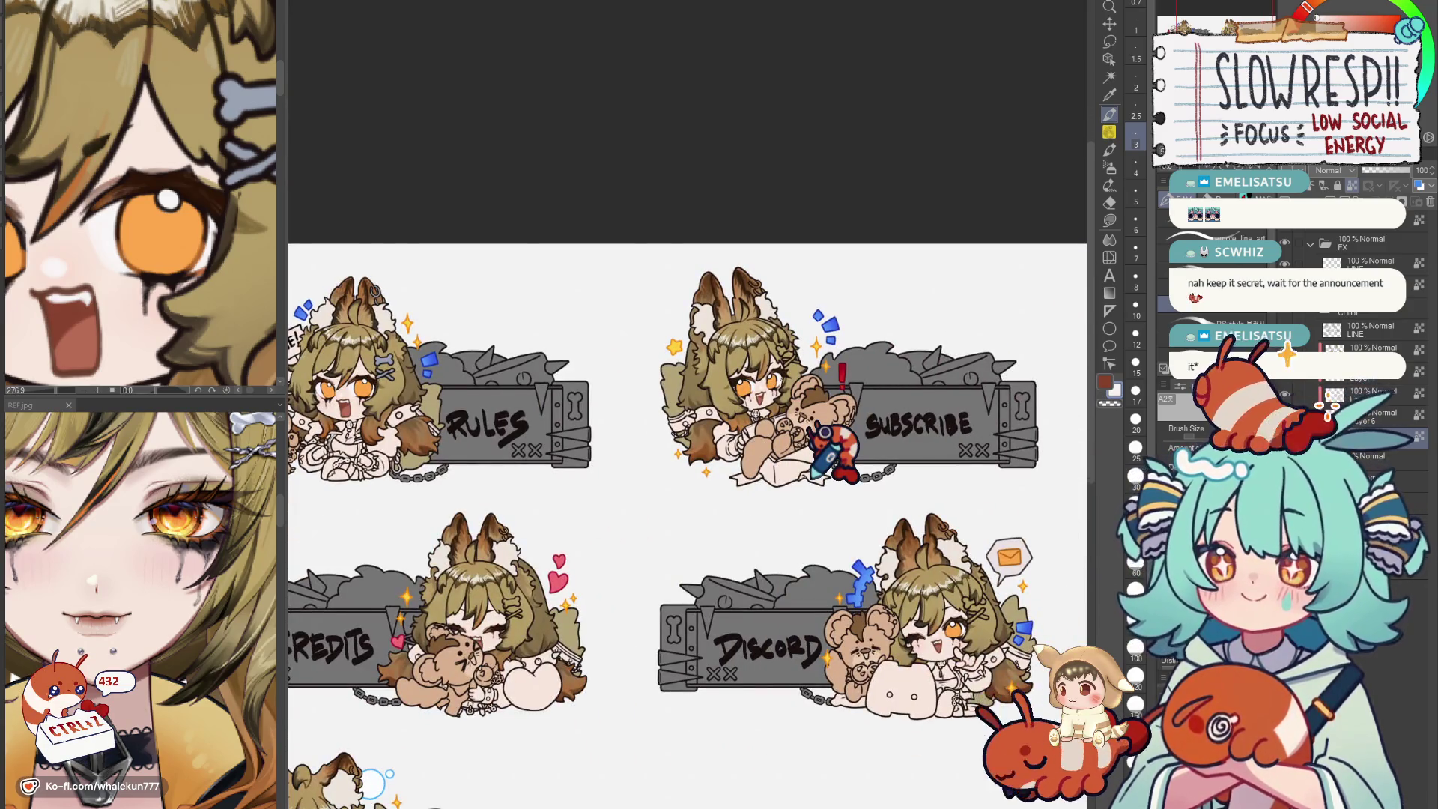
pyautogui.press('h')
pyautogui.press('h')
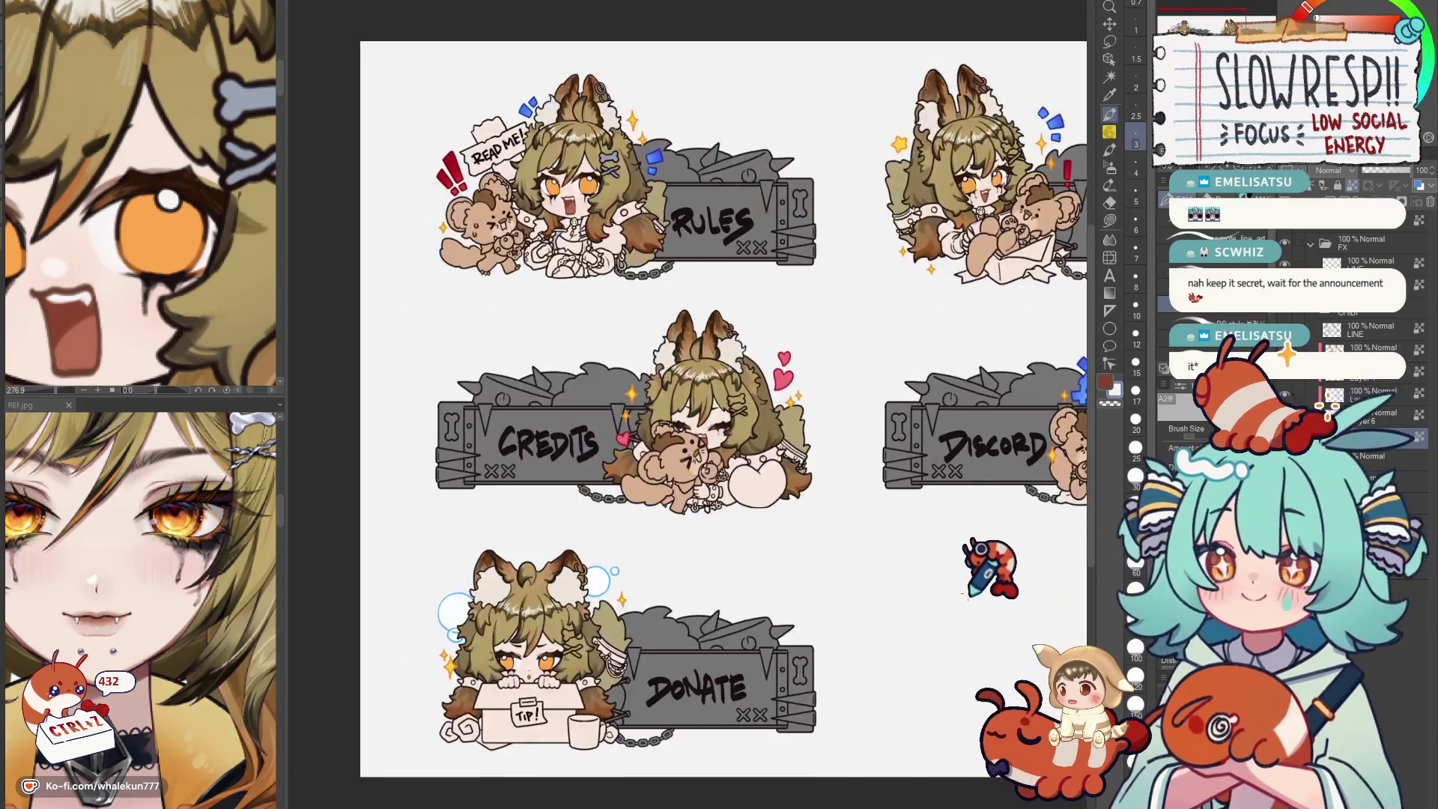
pyautogui.scroll(-2, 947, 617)
pyautogui.scroll(2, 873, 629)
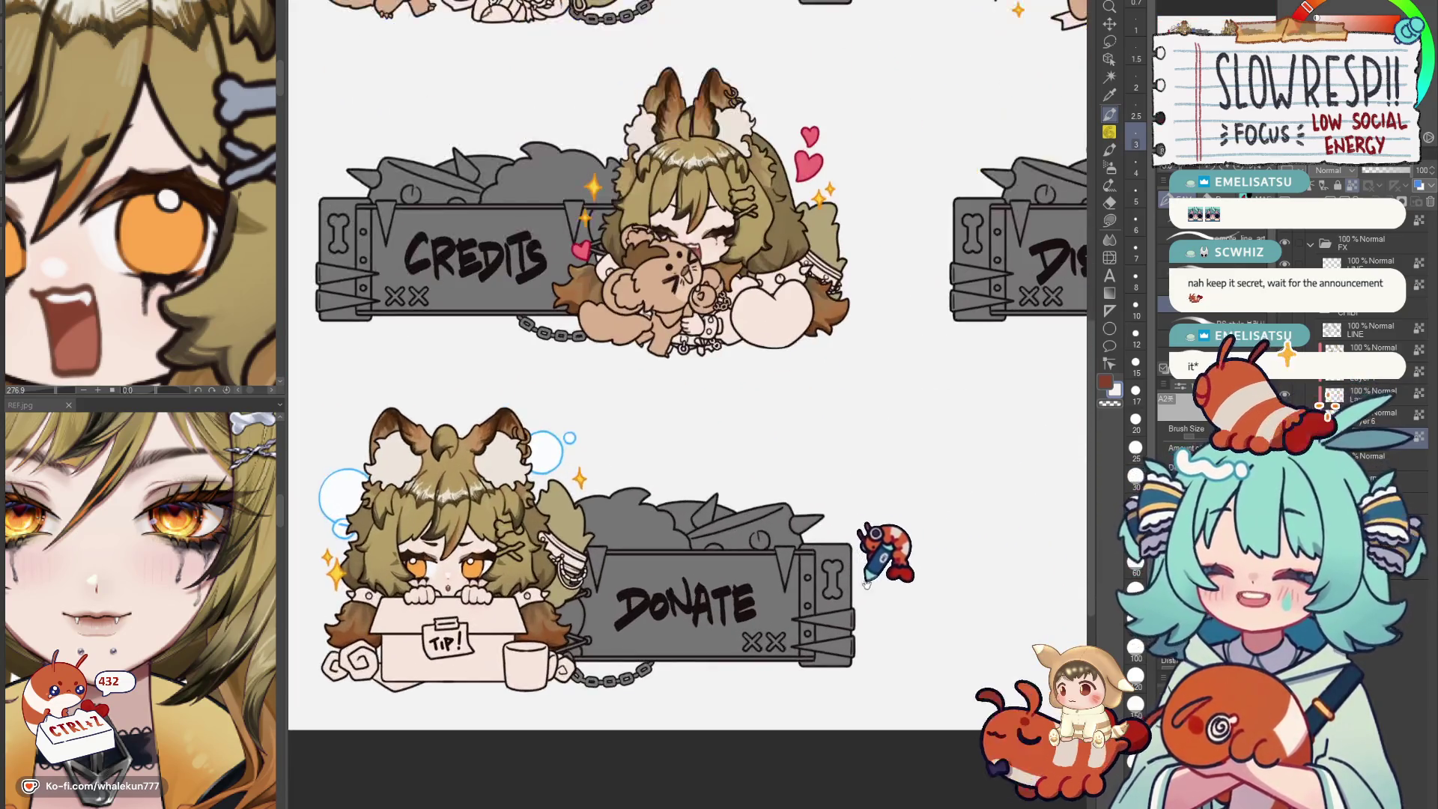
pyautogui.scroll(1, 831, 576)
pyautogui.scroll(1, 764, 567)
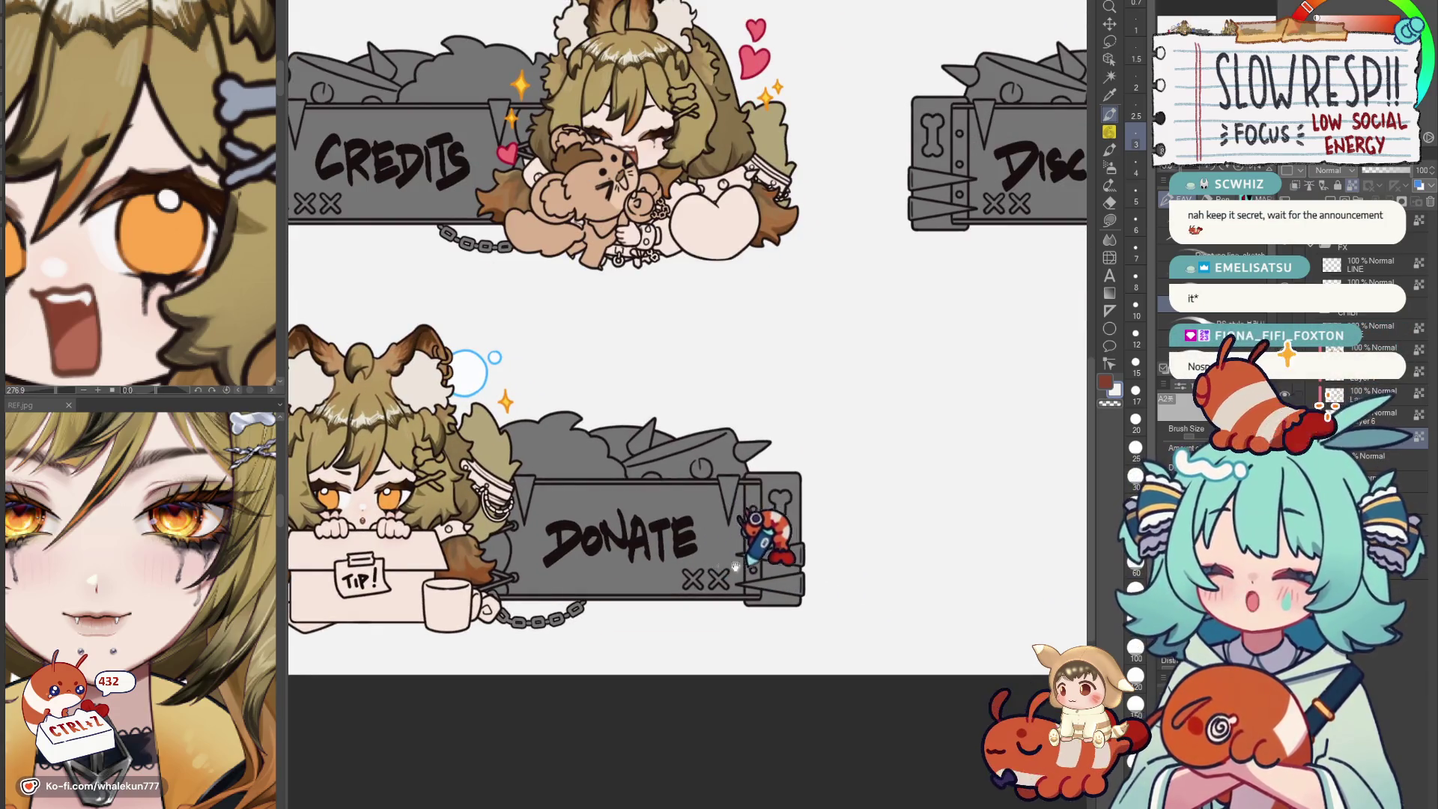
pyautogui.scroll(-1, 741, 564)
pyautogui.moveTo(921, 610); pyautogui.dragTo(872, 659)
pyautogui.scroll(1, 995, 684)
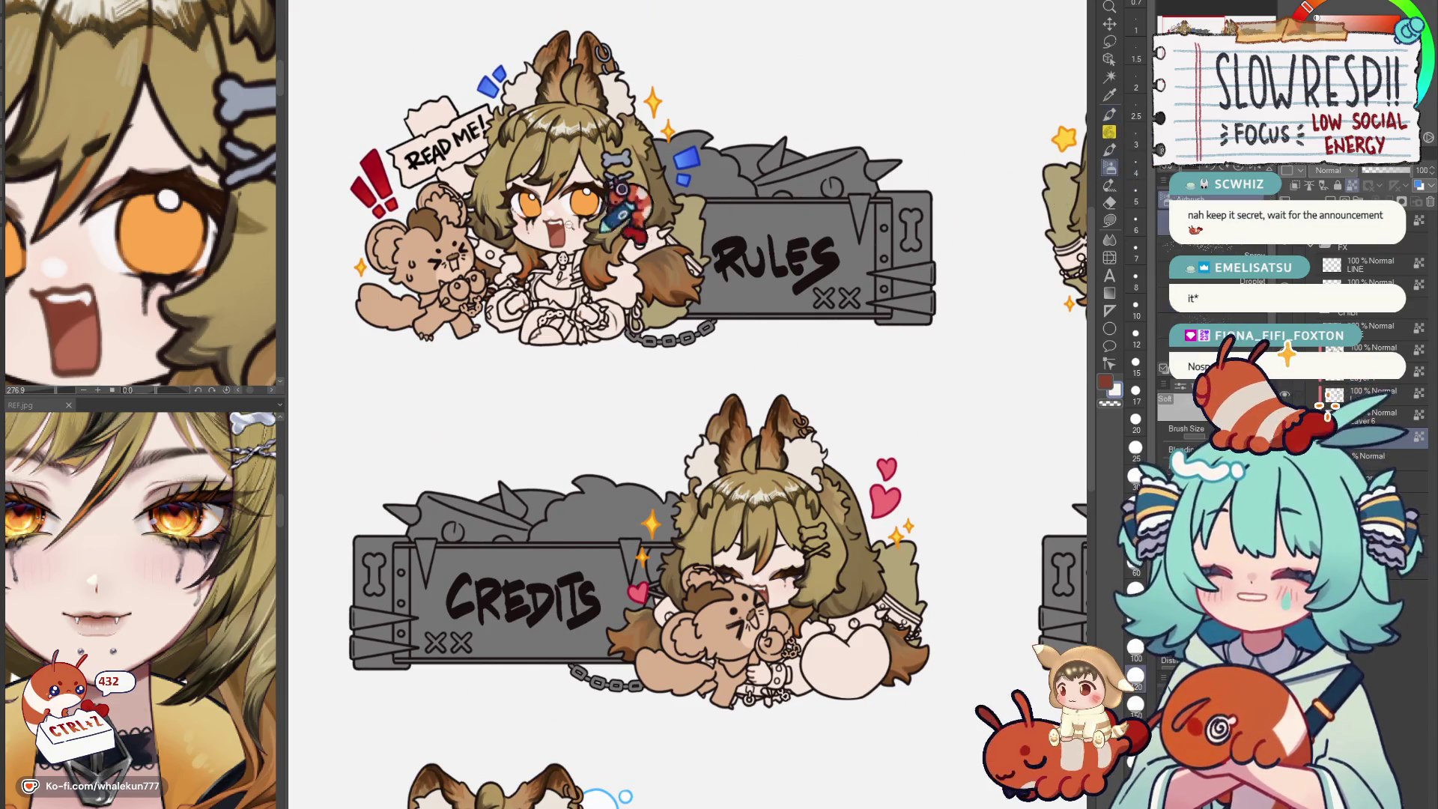
pyautogui.scroll(2, 514, 193)
pyautogui.moveTo(674, 417); pyautogui.dragTo(651, 472)
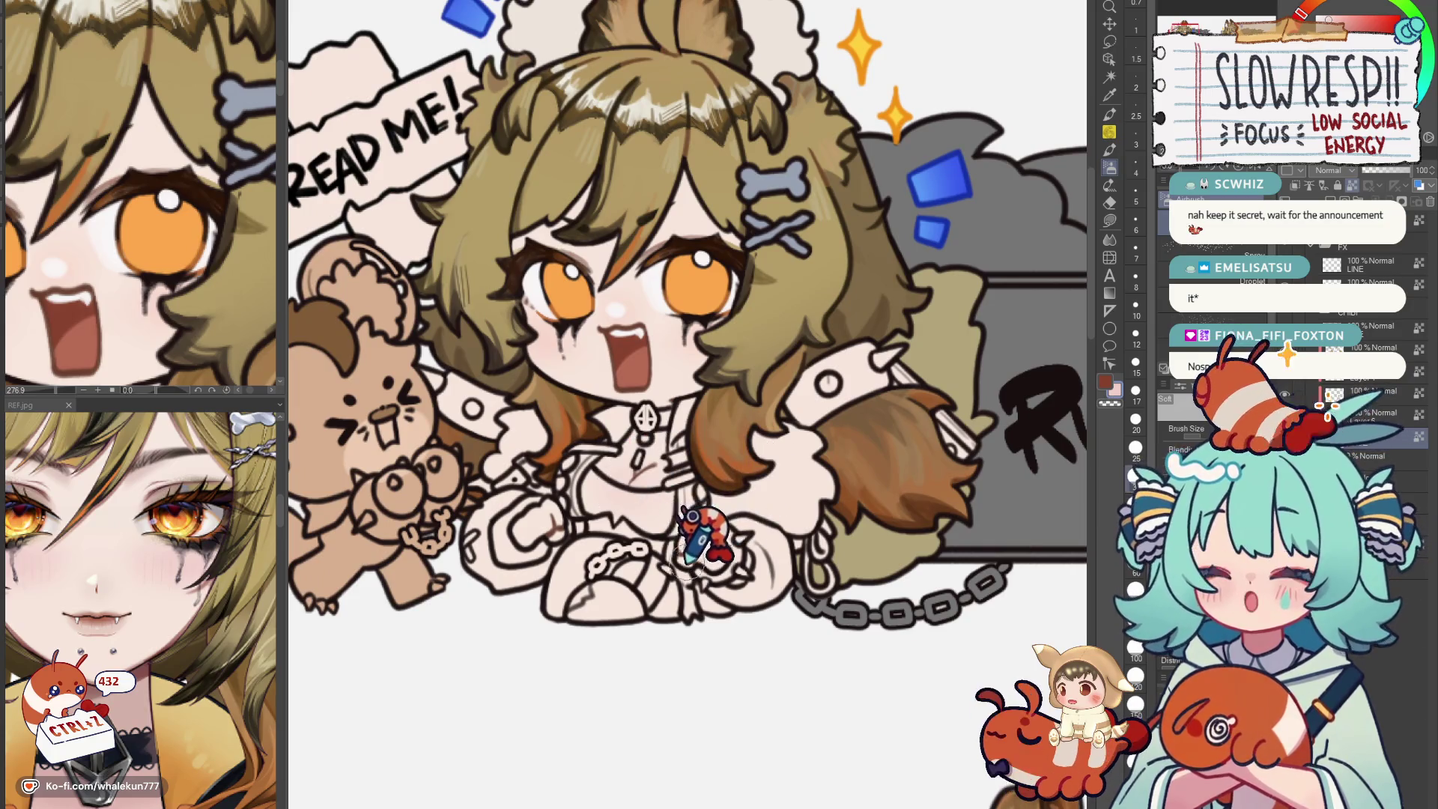
pyautogui.scroll(-4, 567, 494)
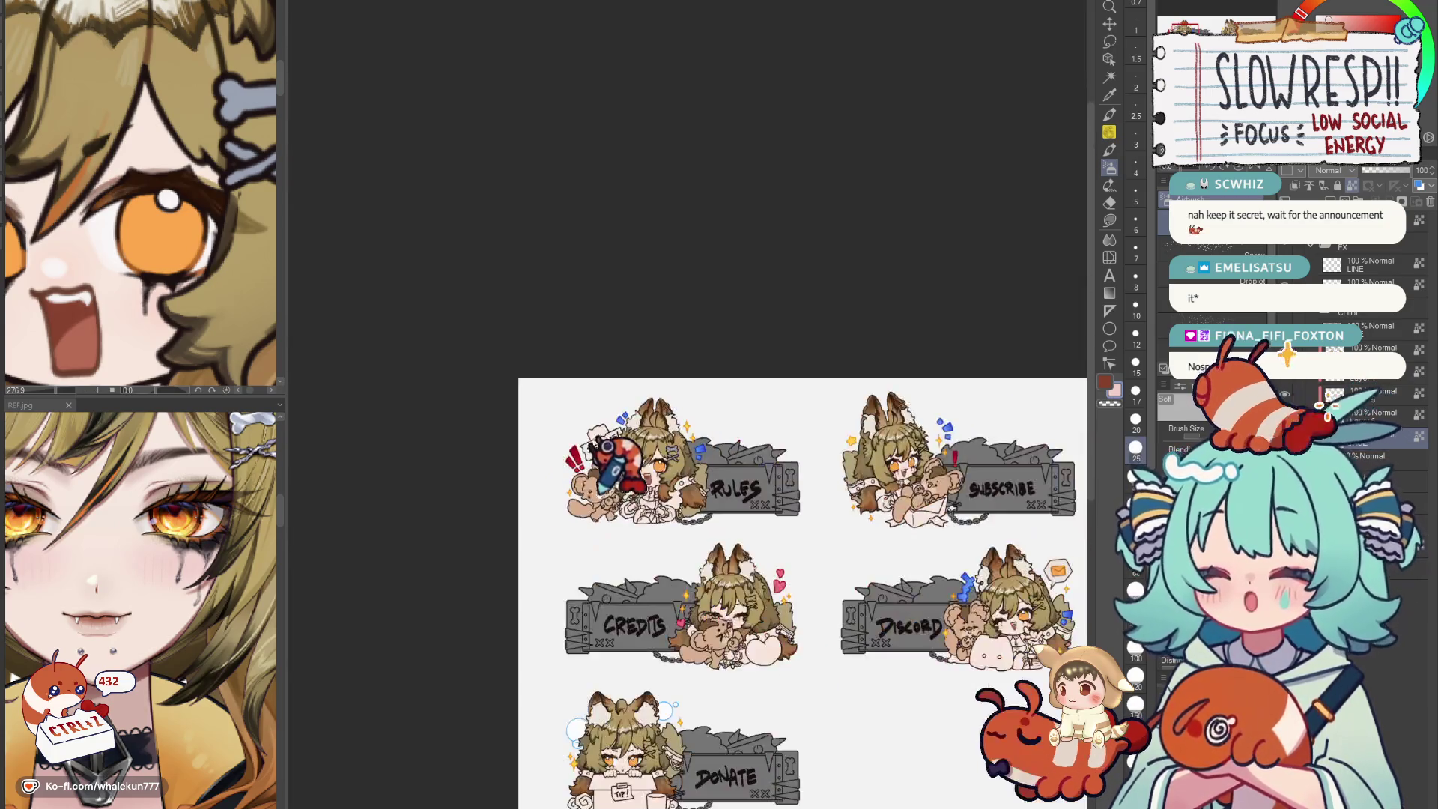
pyautogui.moveTo(567, 494); pyautogui.dragTo(567, 179)
pyautogui.scroll(3, 735, 494)
pyautogui.scroll(2, 736, 494)
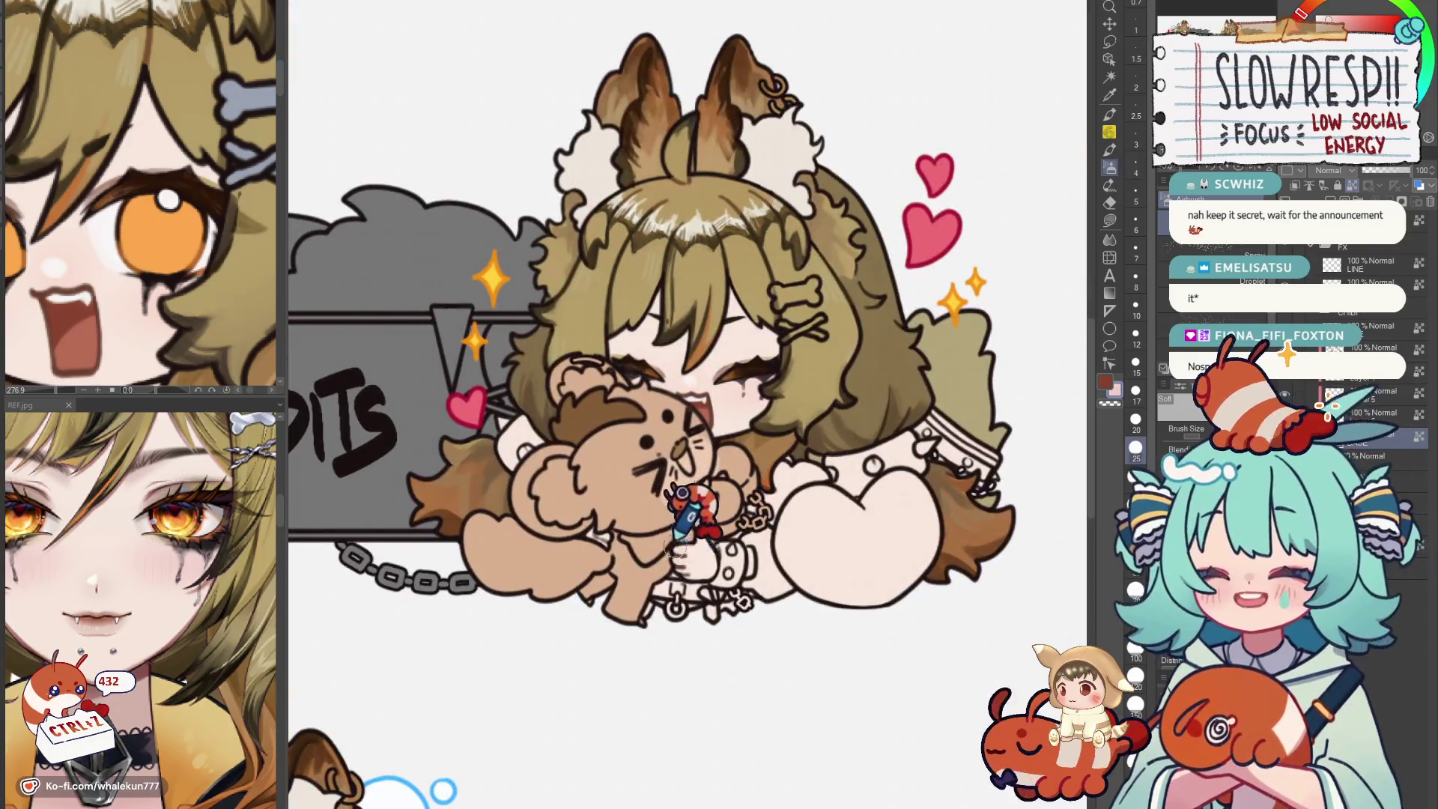
pyautogui.scroll(-3, 643, 511)
pyautogui.moveTo(675, 630); pyautogui.dragTo(642, 540)
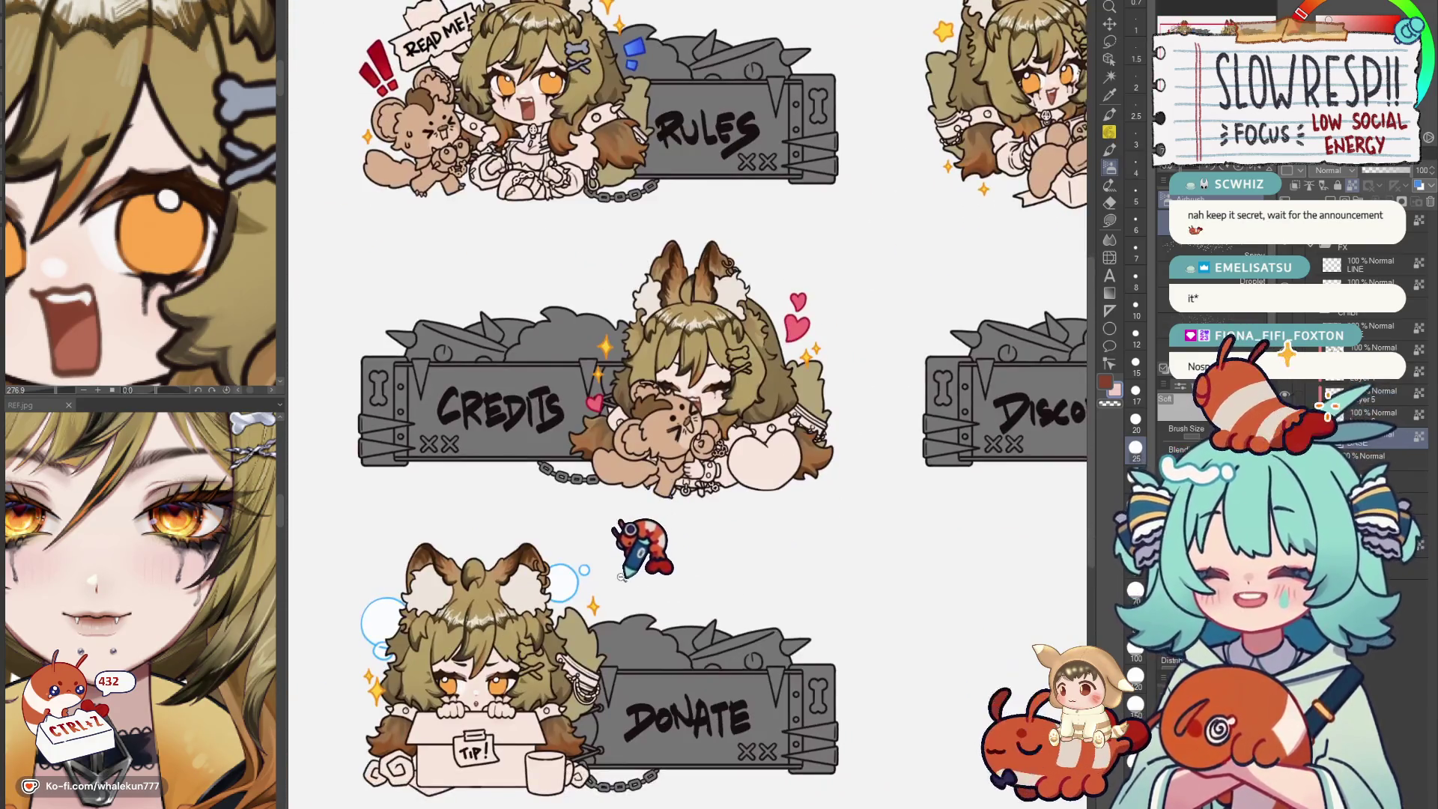
pyautogui.scroll(2, 642, 539)
pyautogui.scroll(2, 688, 511)
pyautogui.moveTo(708, 484); pyautogui.dragTo(753, 561)
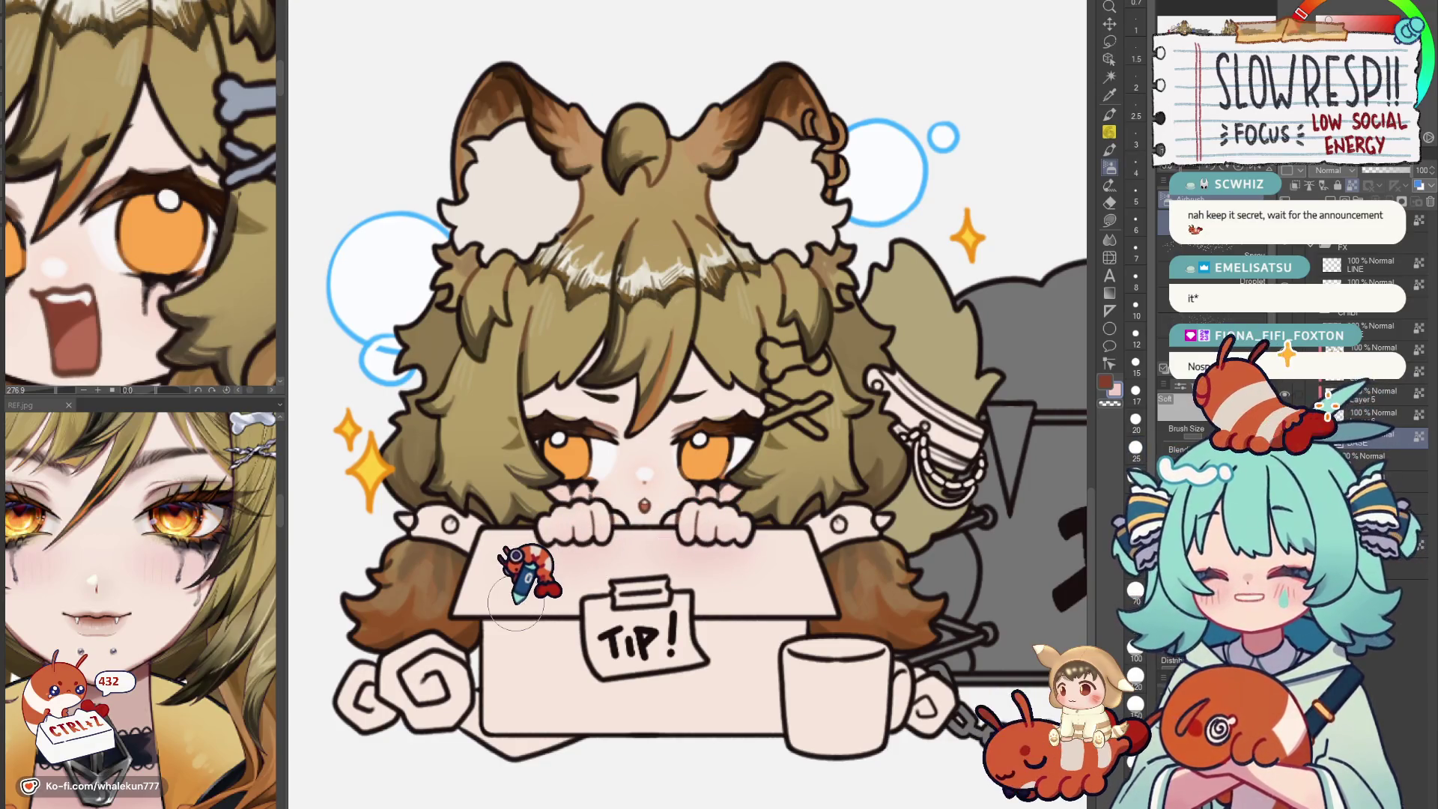
# Set the brush size to 20 while viewing the Donate character.
pyautogui.moveTo(517, 601); pyautogui.dragTo(441, 599)
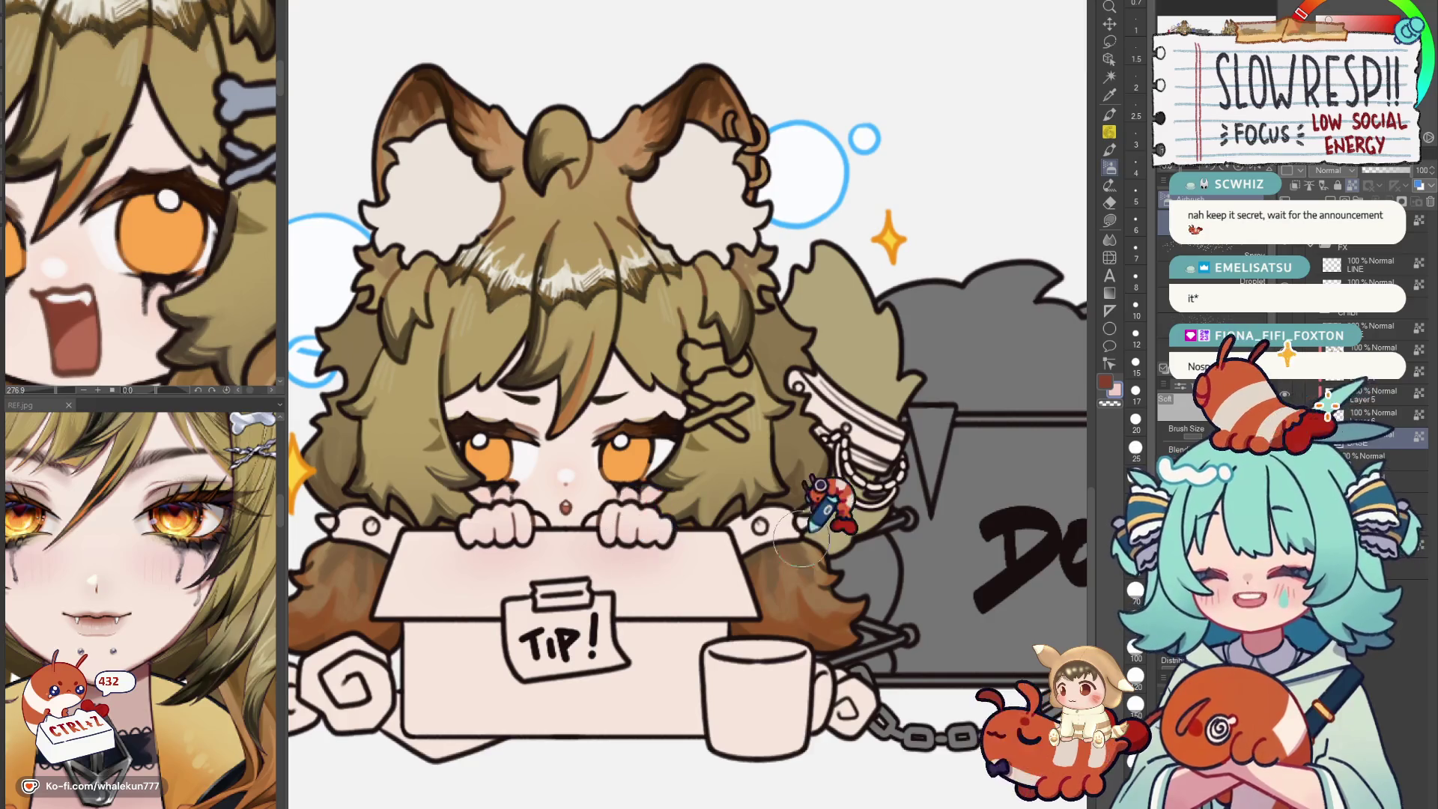
pyautogui.press(']')
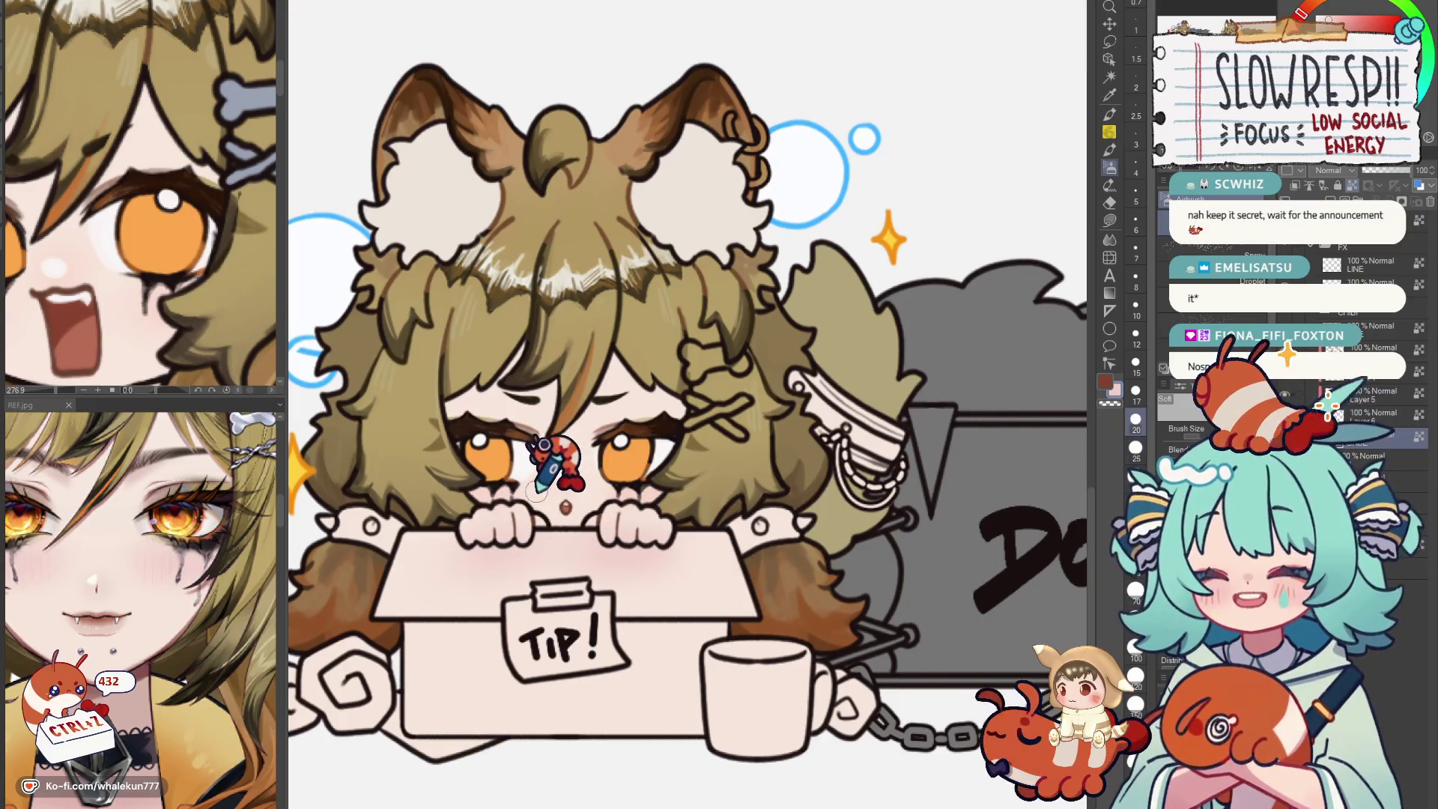
pyautogui.scroll(1, 494, 376)
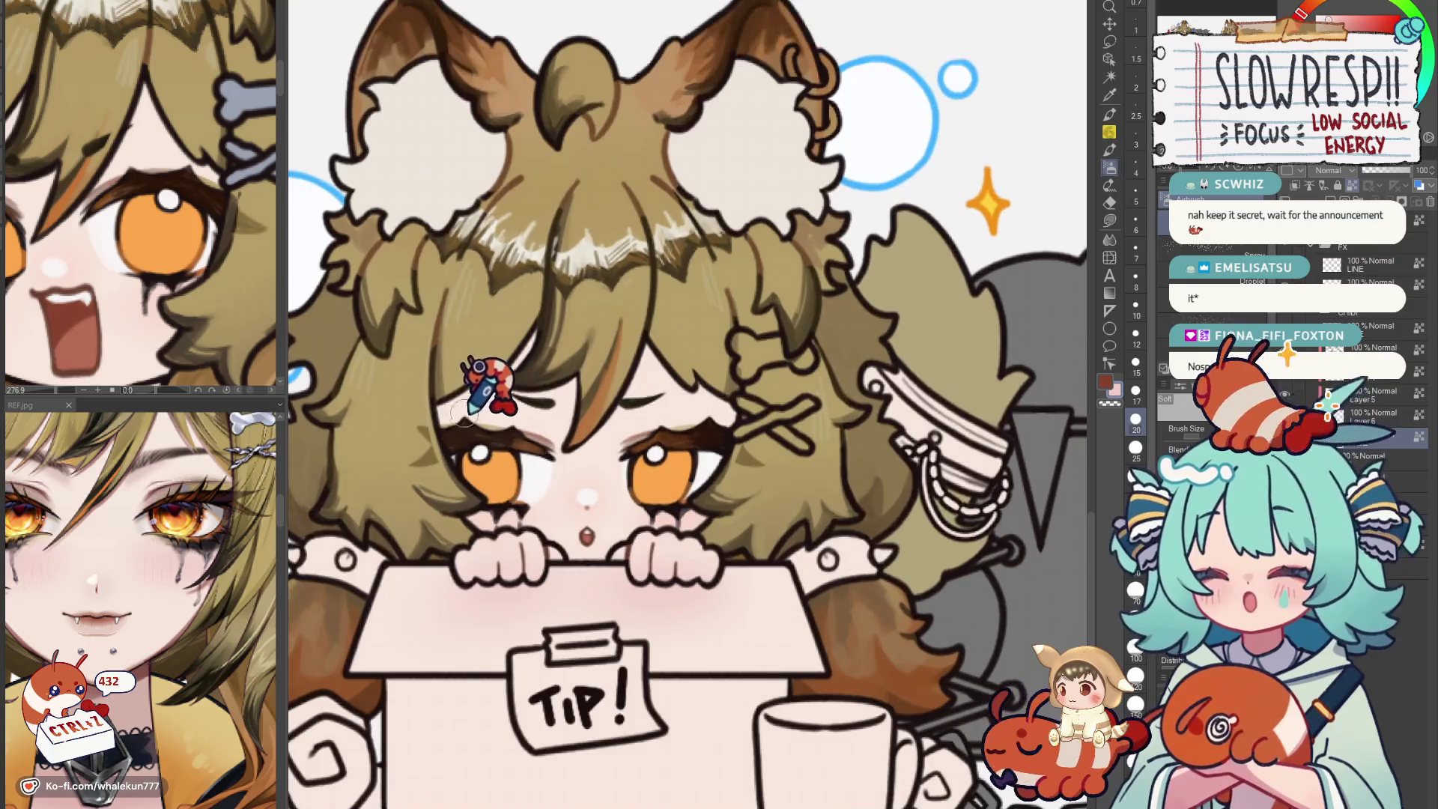
pyautogui.scroll(-4, 809, 327)
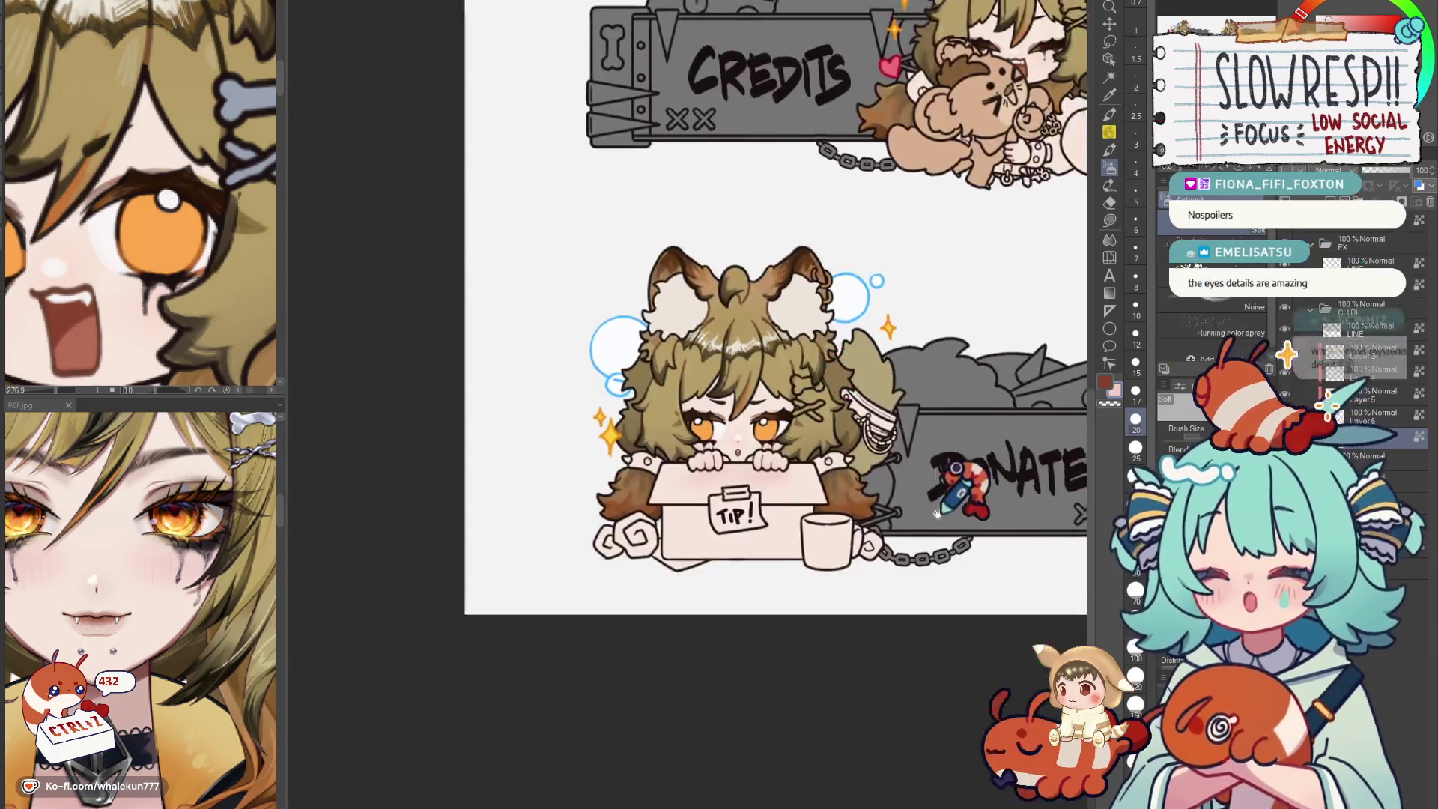
pyautogui.scroll(2, 736, 515)
pyautogui.scroll(-3, 735, 512)
pyautogui.scroll(3, 866, 506)
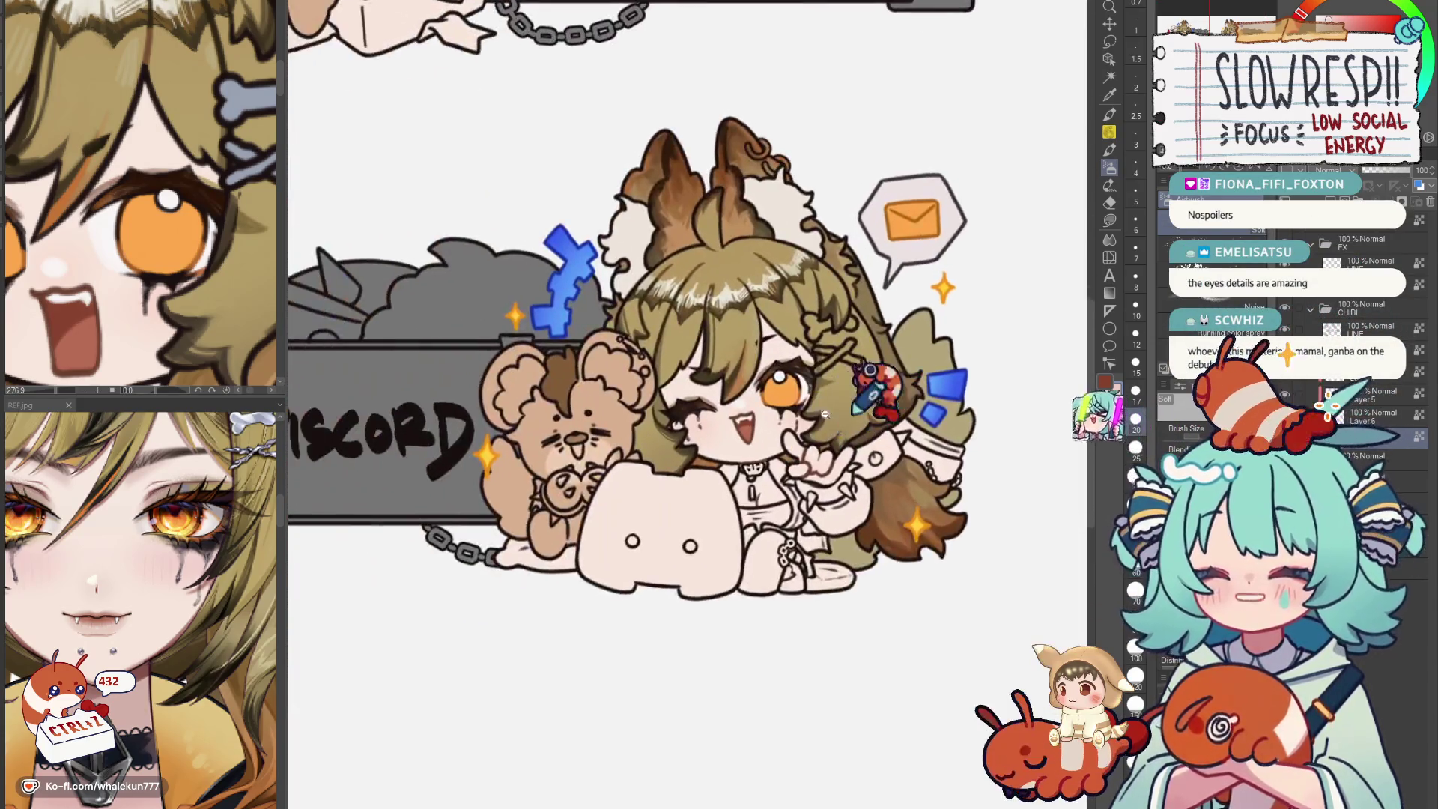
pyautogui.scroll(2, 791, 470)
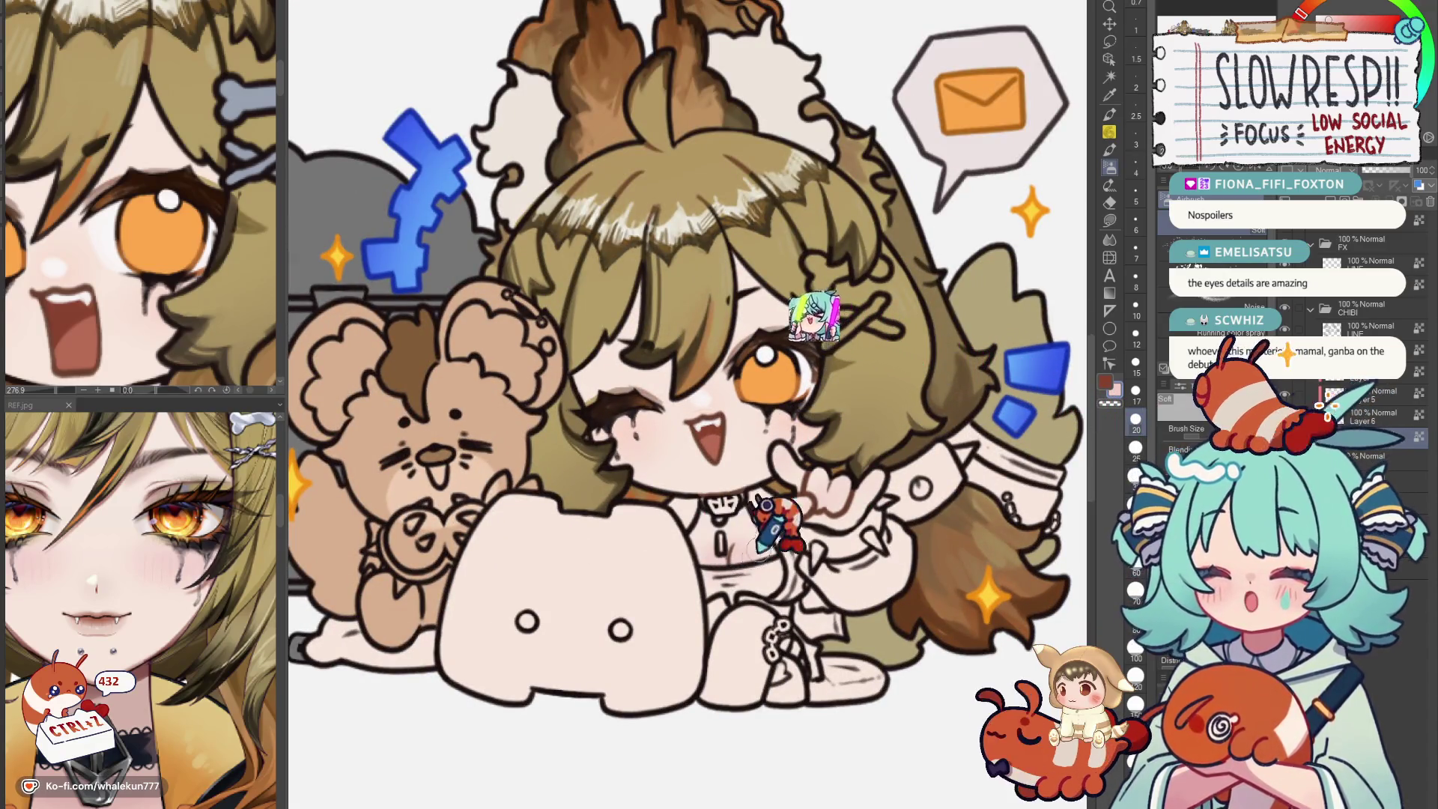
pyautogui.scroll(-3, 764, 533)
pyautogui.scroll(-1, 786, 301)
pyautogui.scroll(2, 757, 296)
pyautogui.scroll(2, 731, 289)
pyautogui.scroll(2, 697, 279)
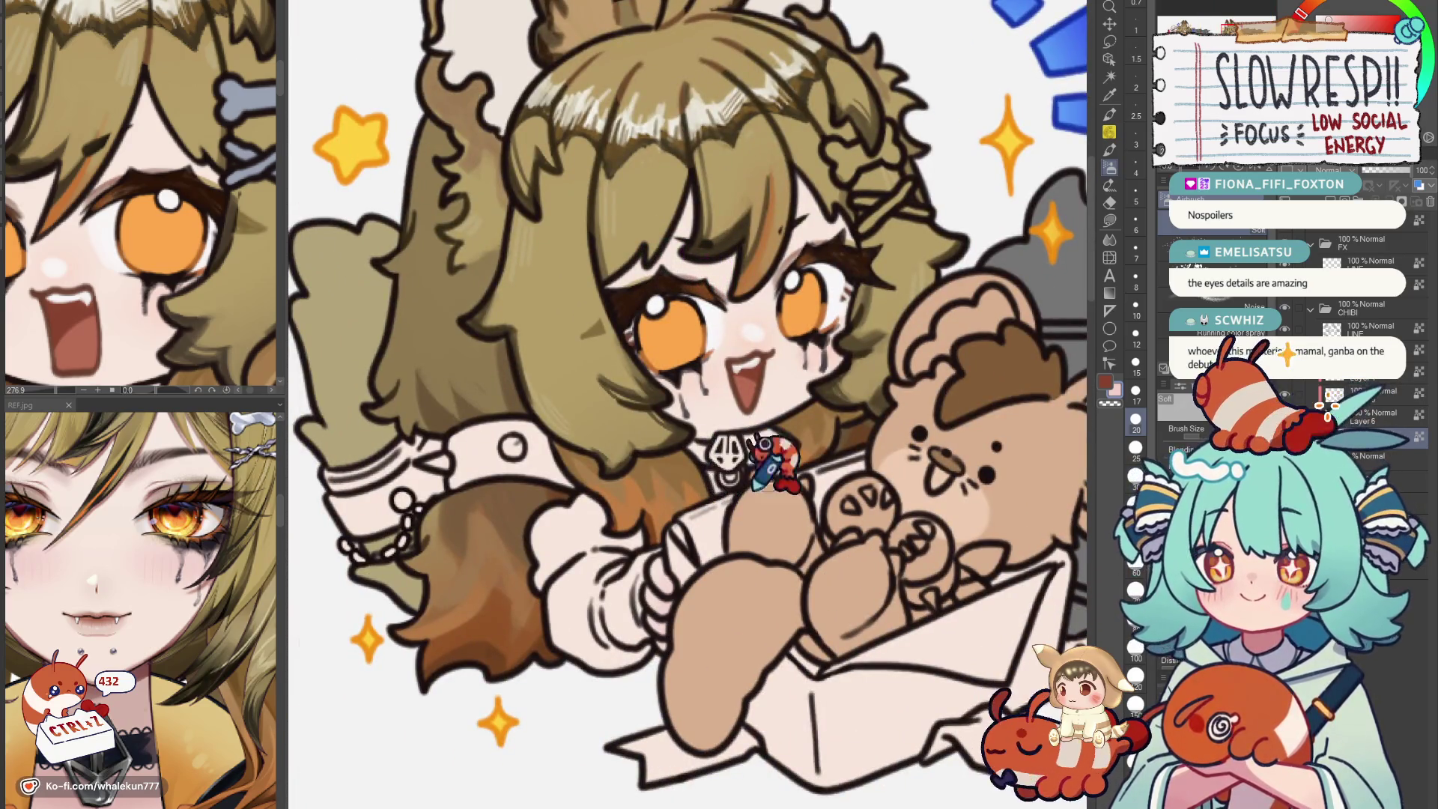
pyautogui.scroll(-5, 776, 449)
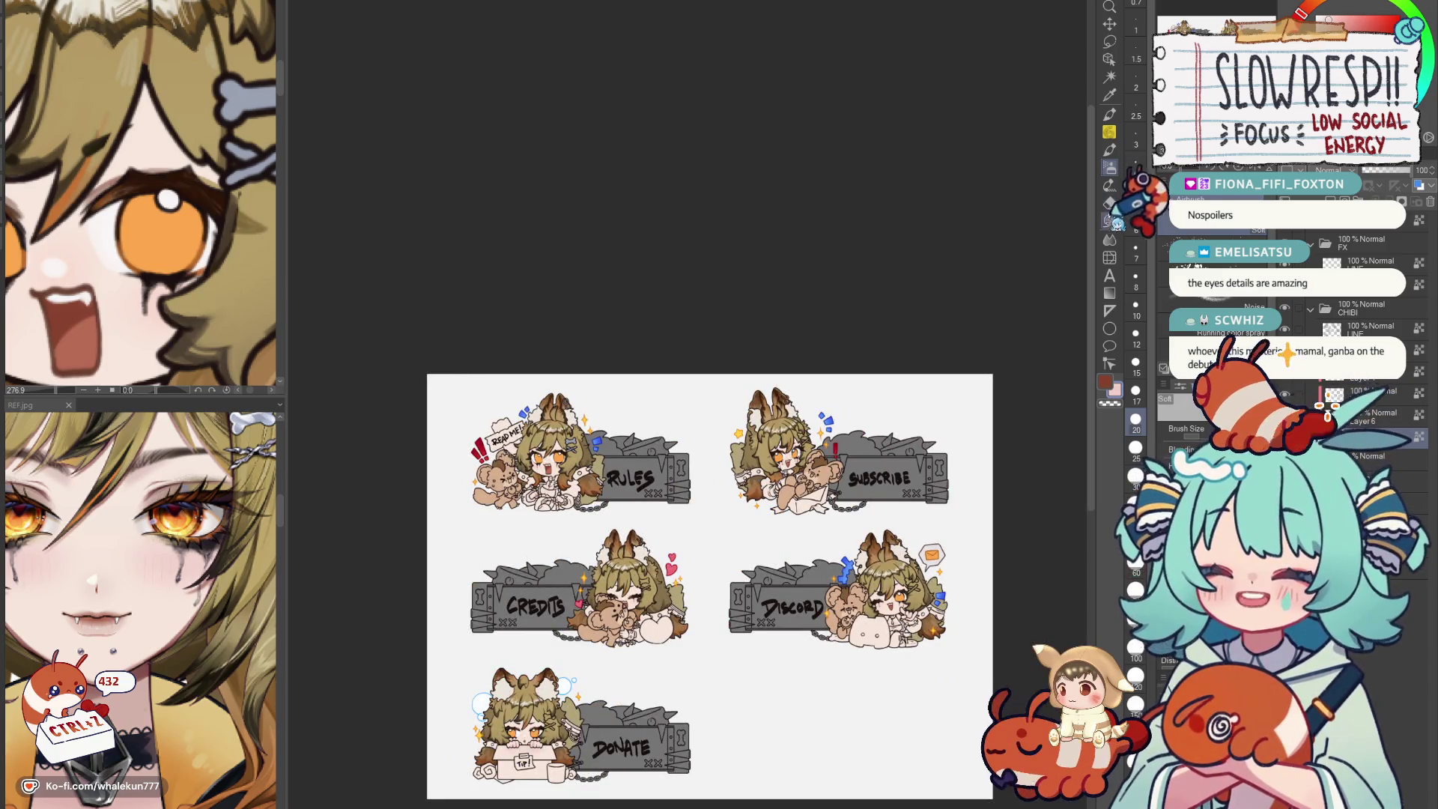
pyautogui.moveTo(736, 682); pyautogui.dragTo(786, 474)
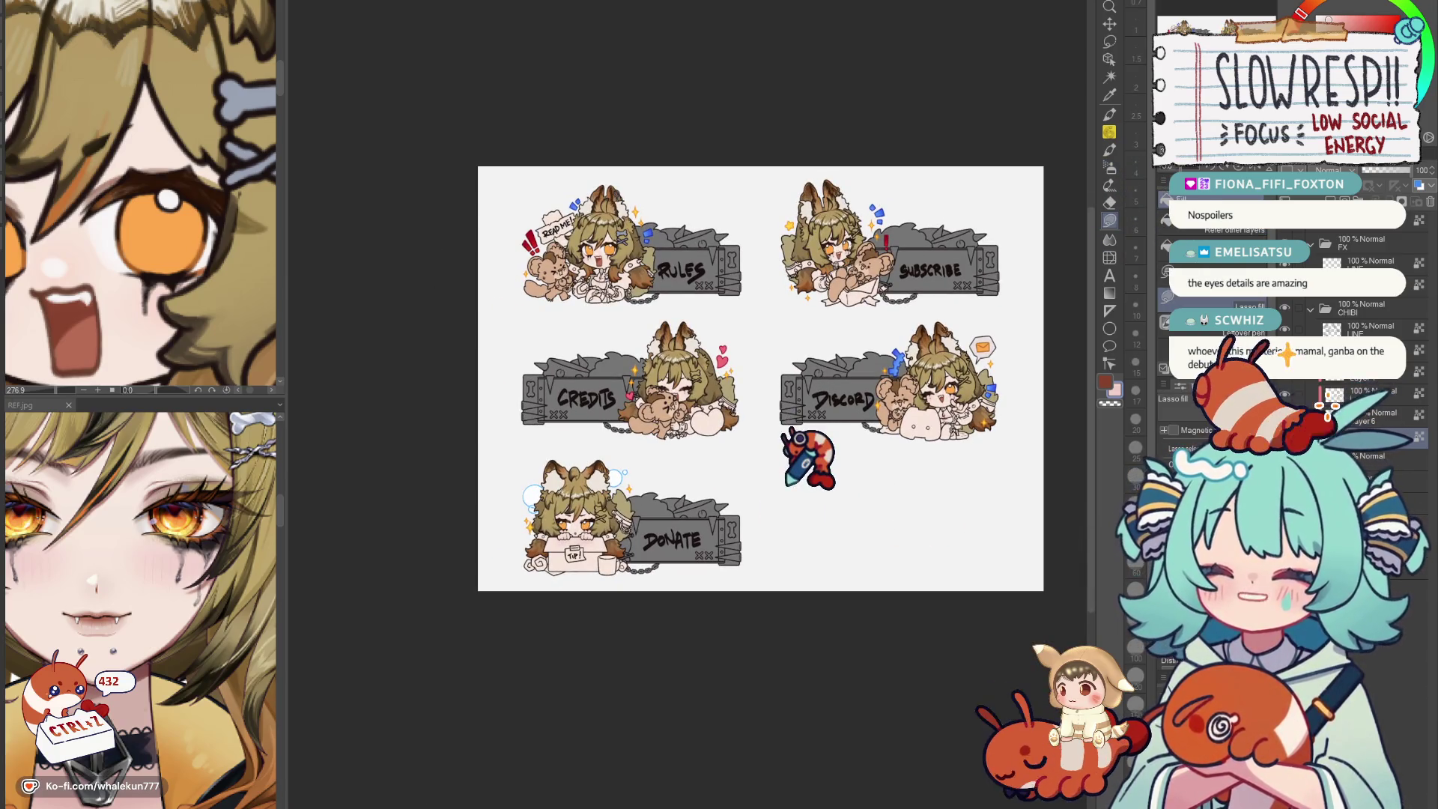
pyautogui.scroll(3, 788, 477)
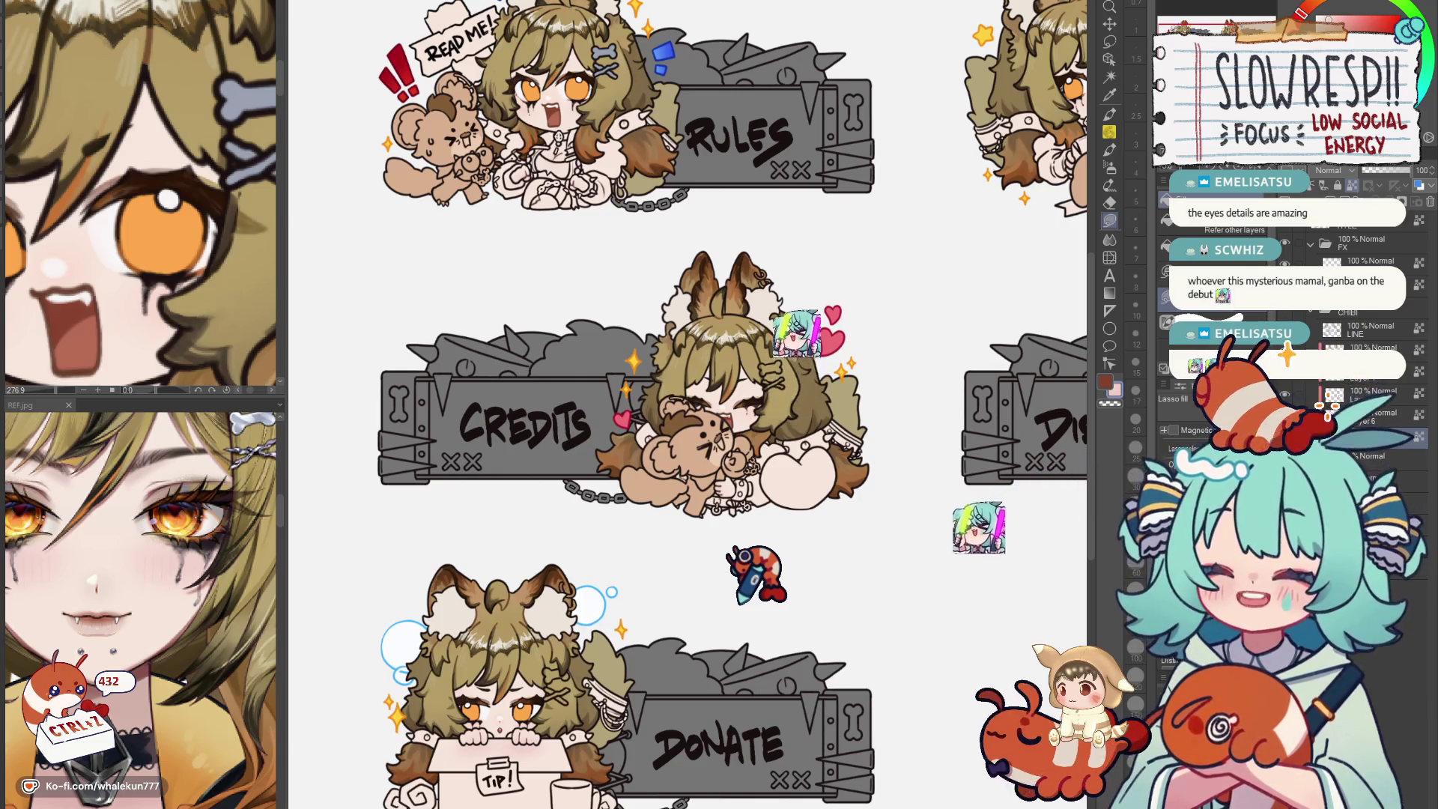
pyautogui.scroll(-5, 141, 606)
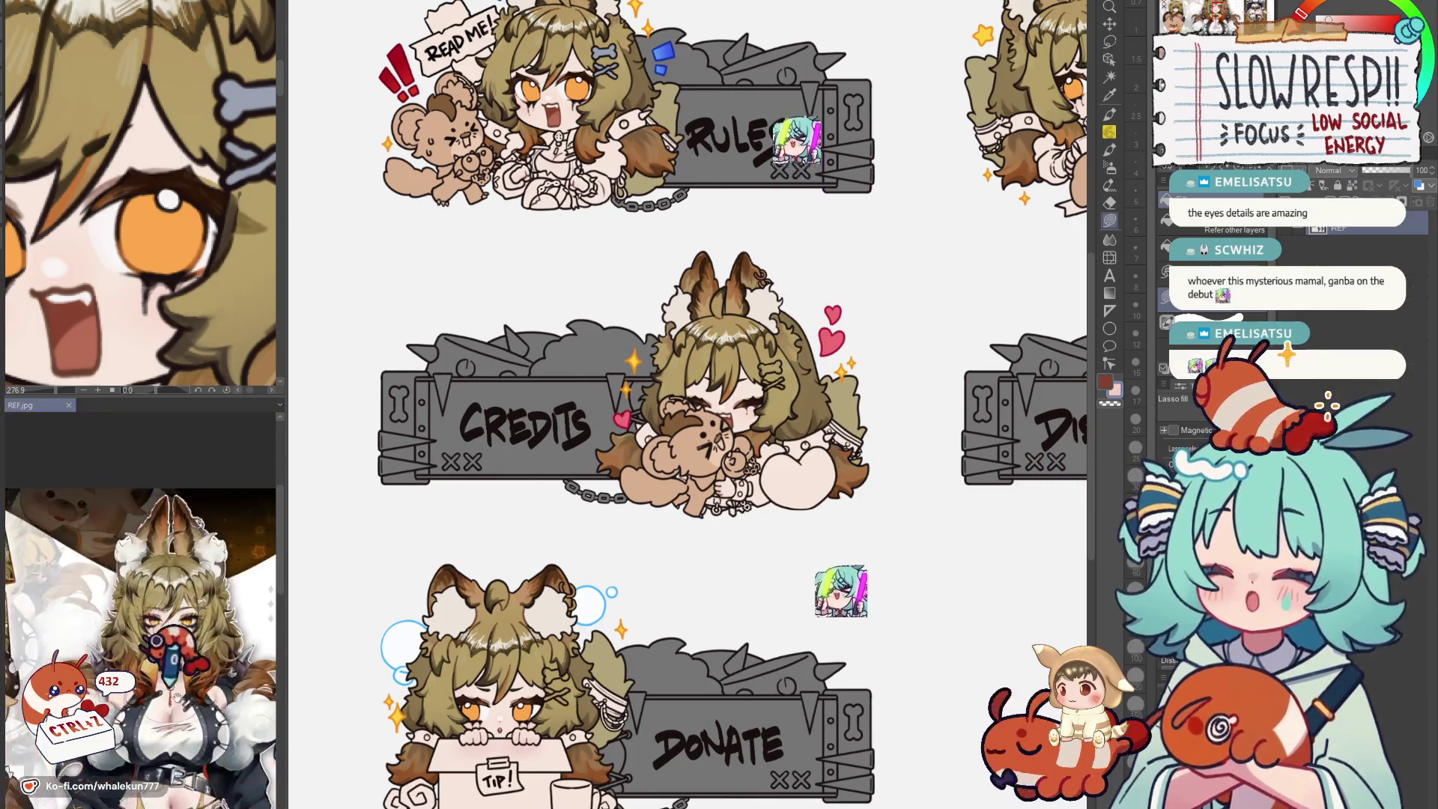
pyautogui.moveTo(140, 561); pyautogui.dragTo(141, 604)
pyautogui.moveTo(674, 393); pyautogui.dragTo(638, 438)
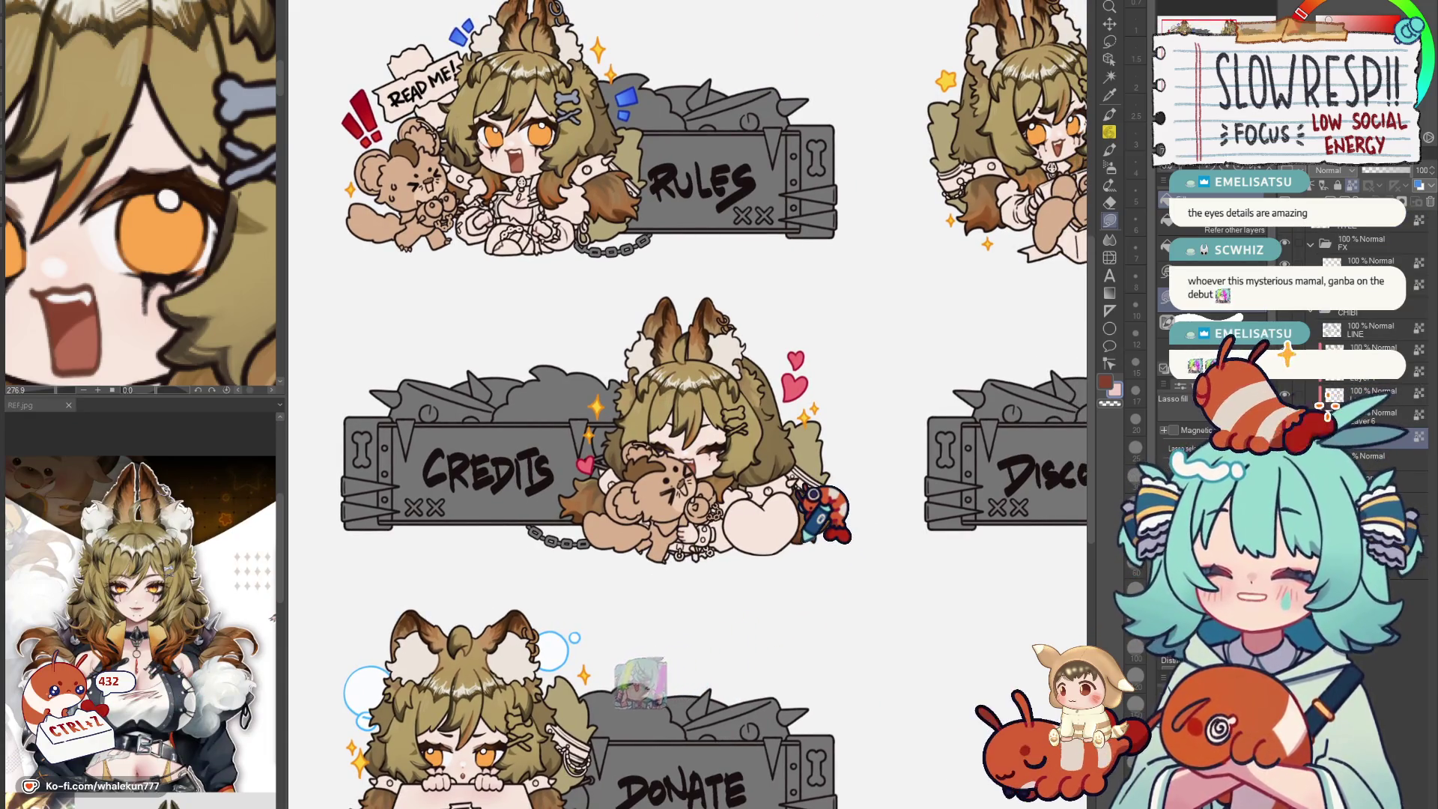
pyautogui.scroll(-3, 690, 405)
pyautogui.scroll(3, 691, 404)
pyautogui.moveTo(690, 405); pyautogui.dragTo(722, 343)
pyautogui.moveTo(649, 550); pyautogui.dragTo(660, 546)
pyautogui.scroll(3, 140, 662)
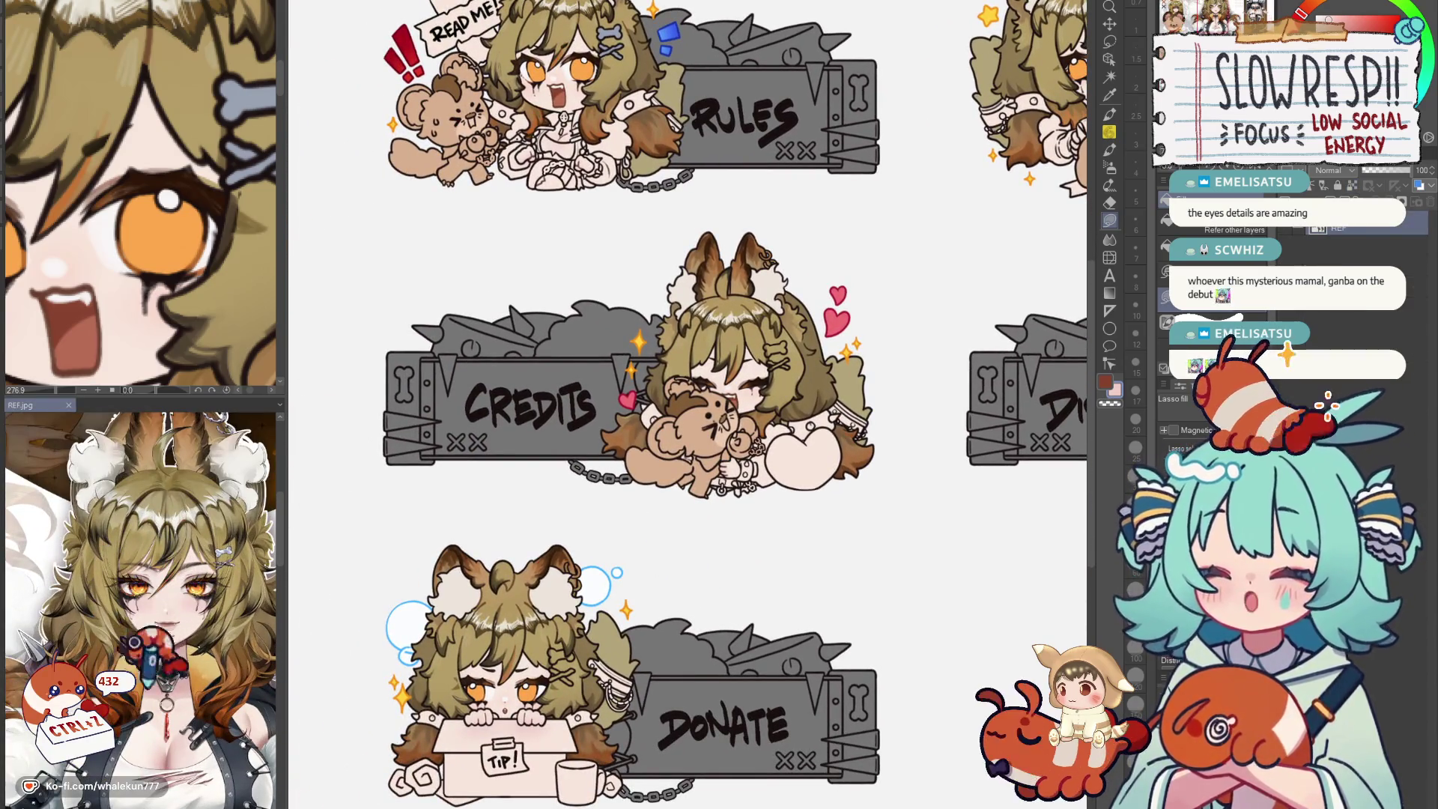
pyautogui.scroll(2, 144, 607)
pyautogui.scroll(2, 143, 607)
pyautogui.scroll(-3, 225, 600)
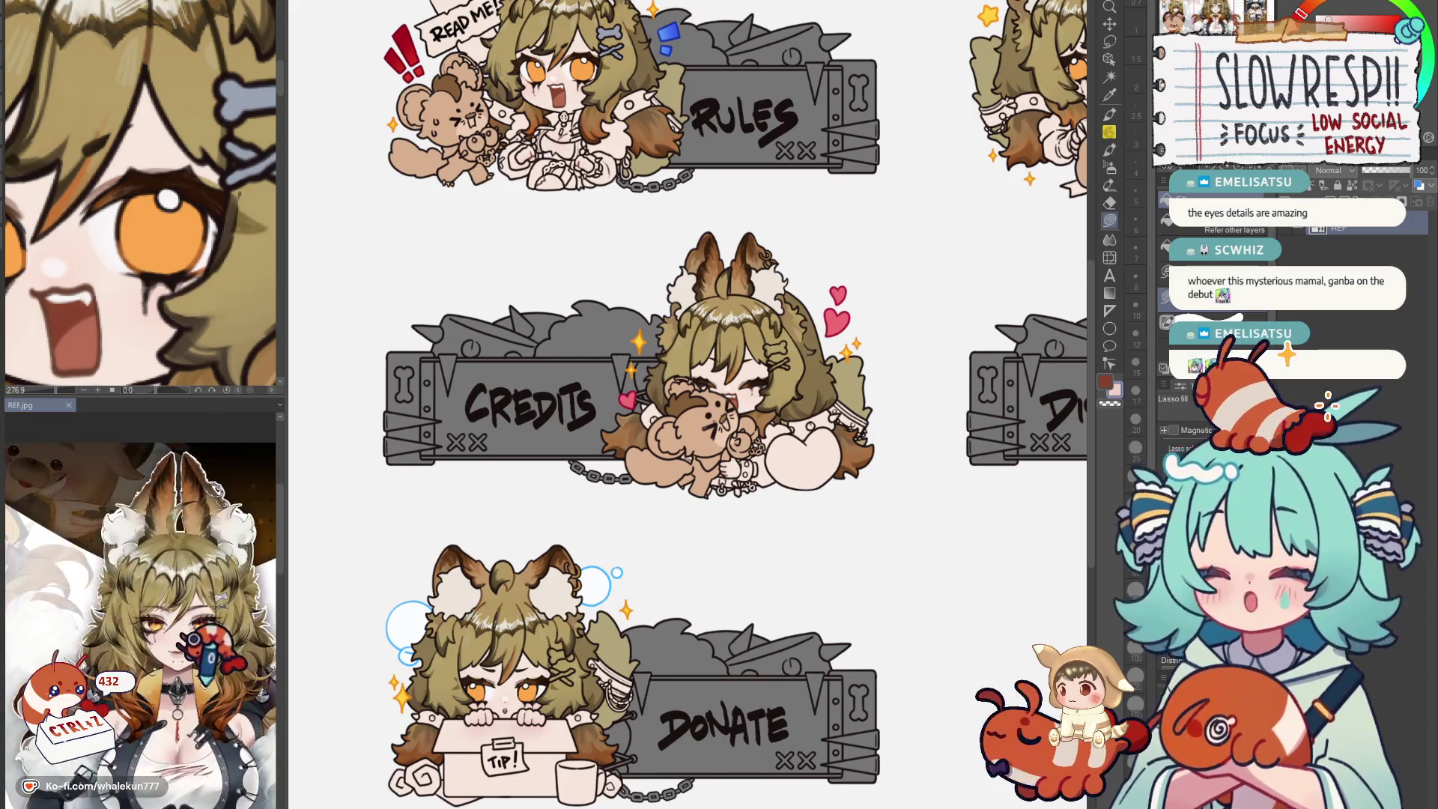
pyautogui.moveTo(731, 562); pyautogui.dragTo(689, 463)
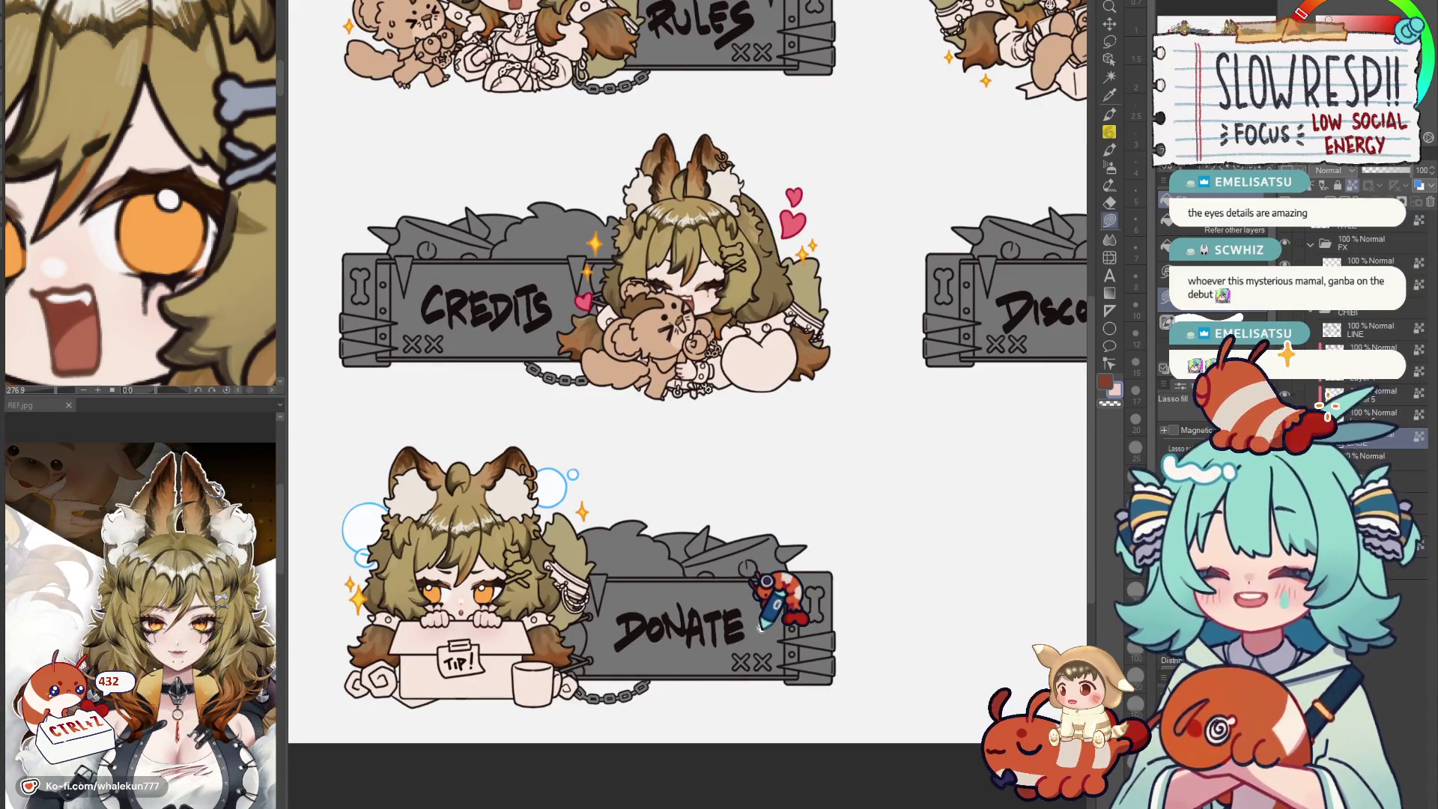
pyautogui.moveTo(775, 595); pyautogui.dragTo(728, 580)
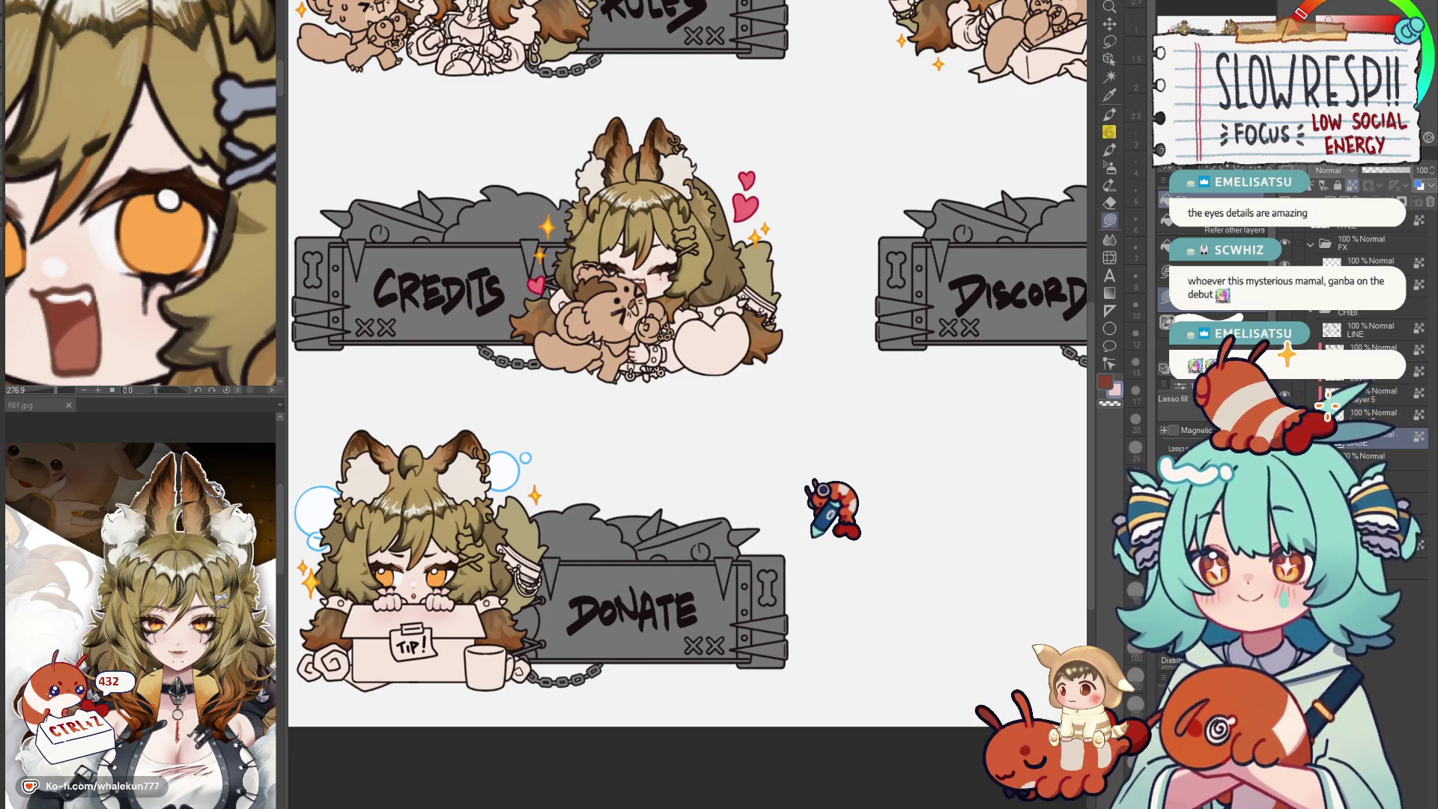
pyautogui.scroll(2, 843, 585)
pyautogui.scroll(2, 787, 663)
pyautogui.scroll(2, 865, 629)
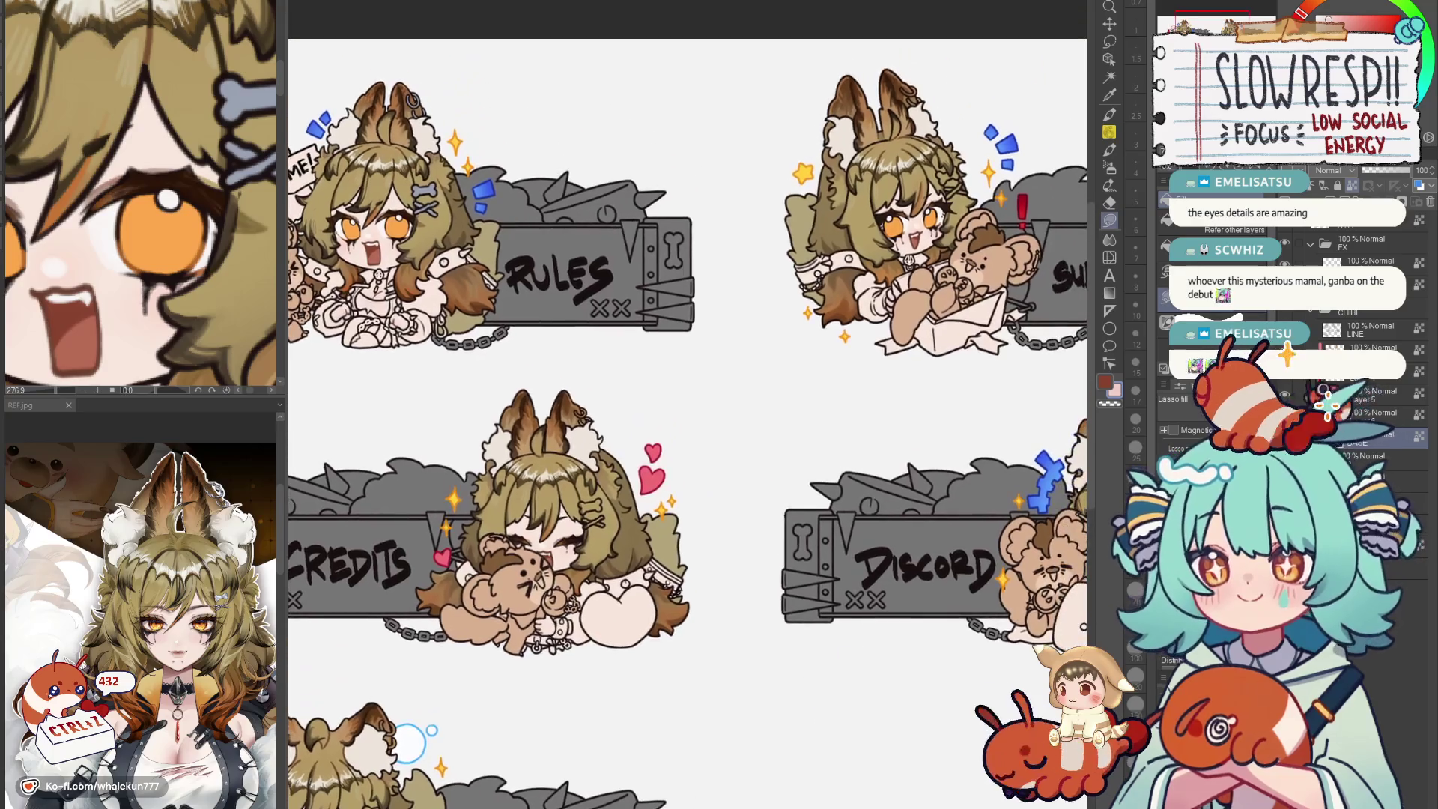
pyautogui.moveTo(529, 551); pyautogui.dragTo(972, 615)
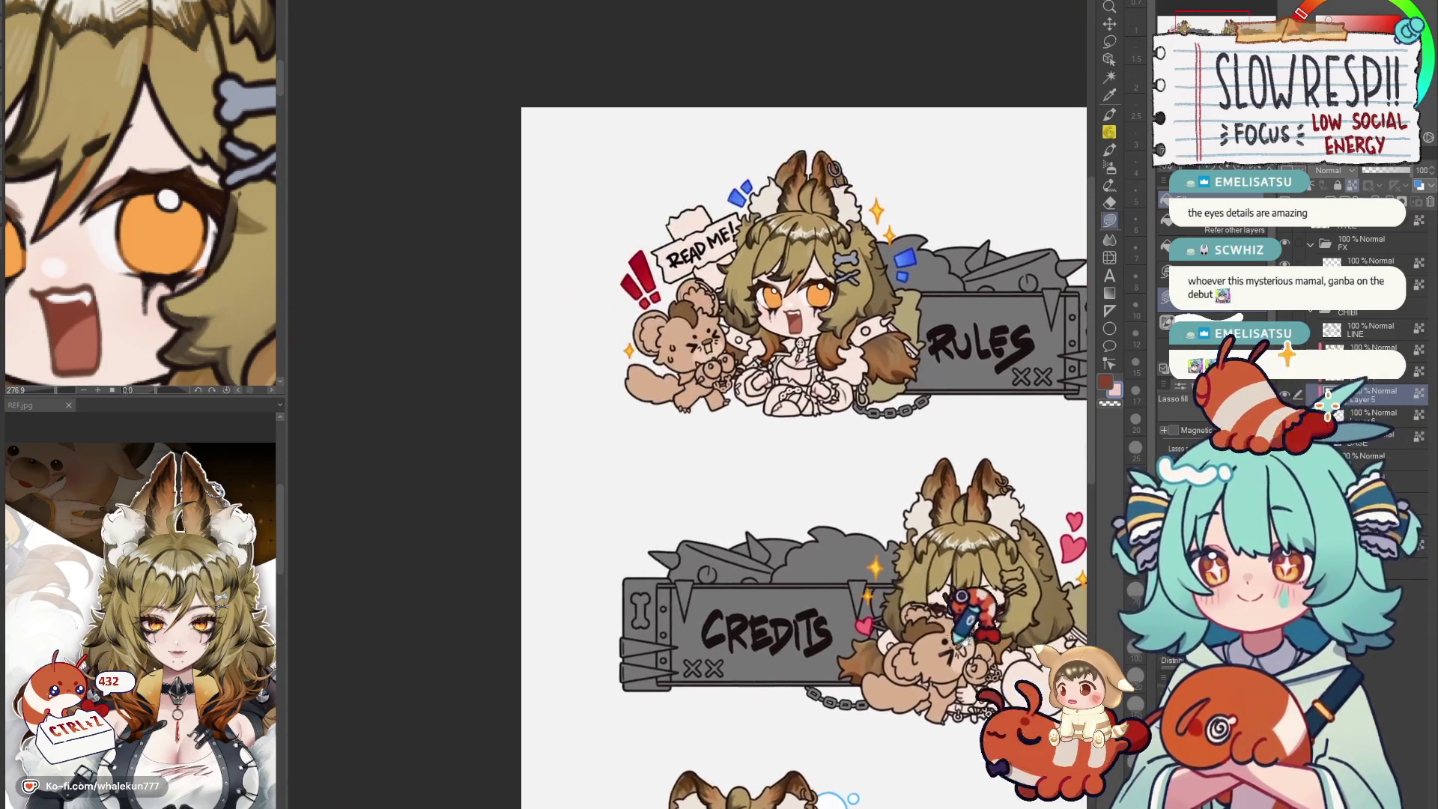
pyautogui.scroll(1, 718, 438)
pyautogui.scroll(1, 674, 484)
pyautogui.scroll(1, 694, 535)
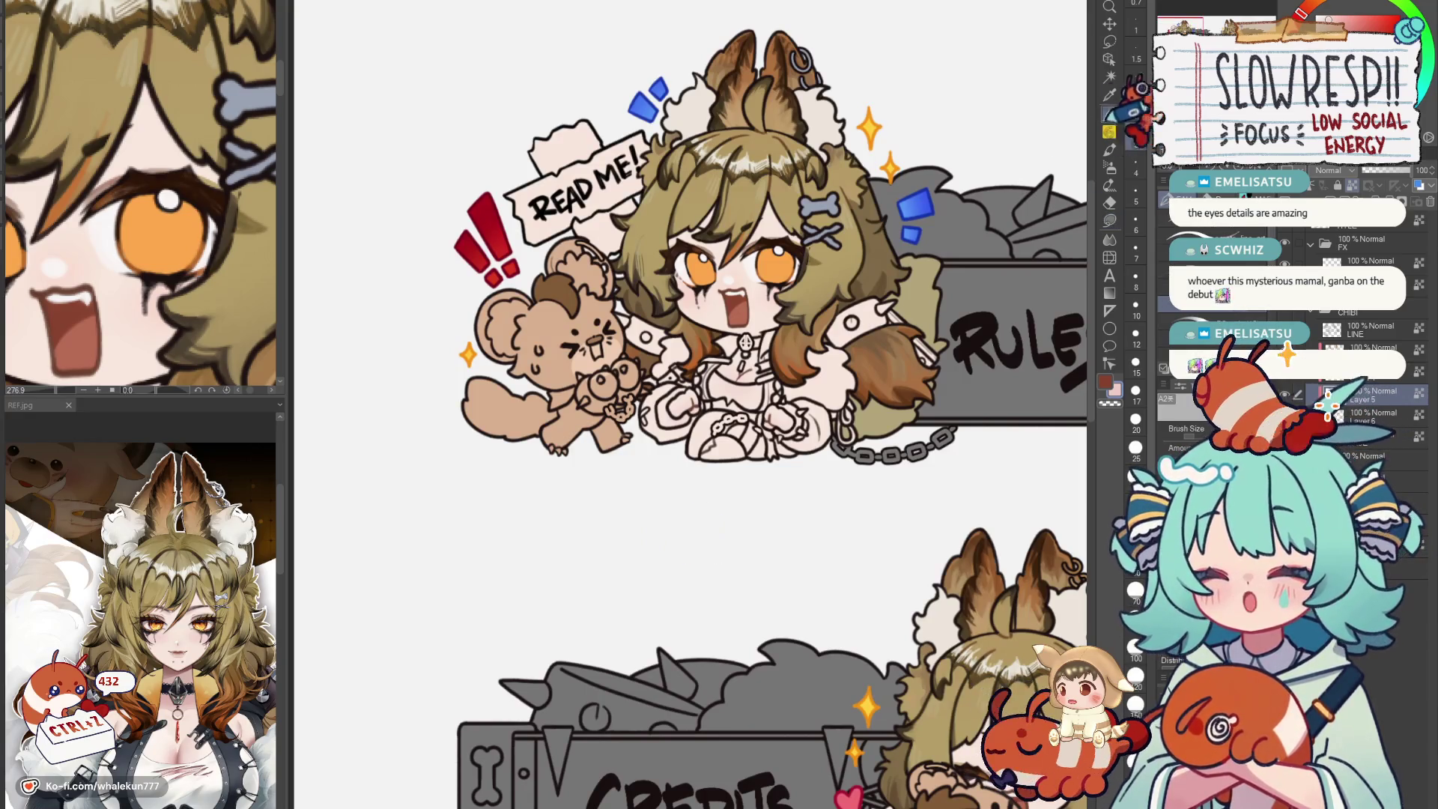
pyautogui.scroll(1, 764, 382)
pyautogui.scroll(1, 663, 517)
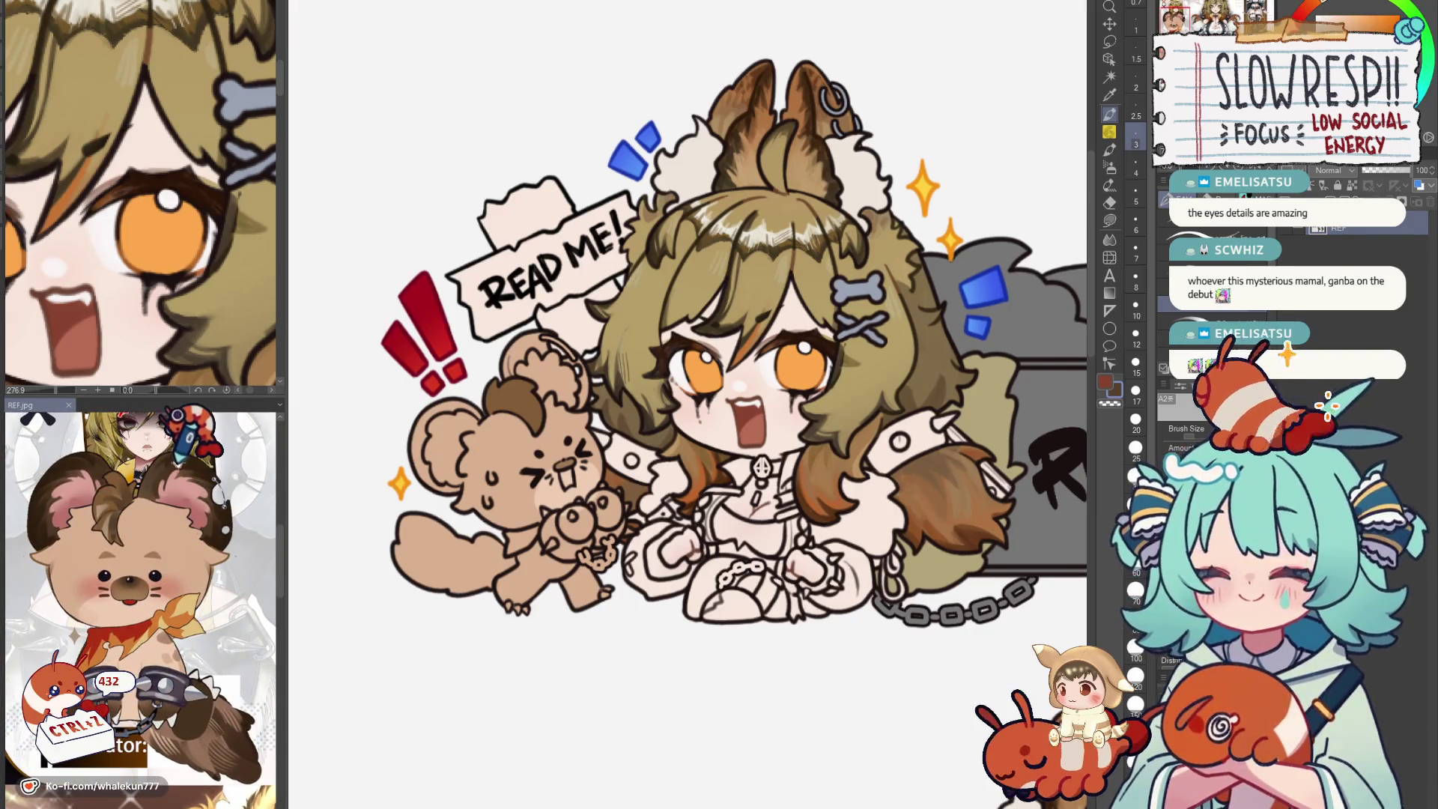
pyautogui.scroll(1, 293, 309)
pyautogui.scroll(1, 293, 309)
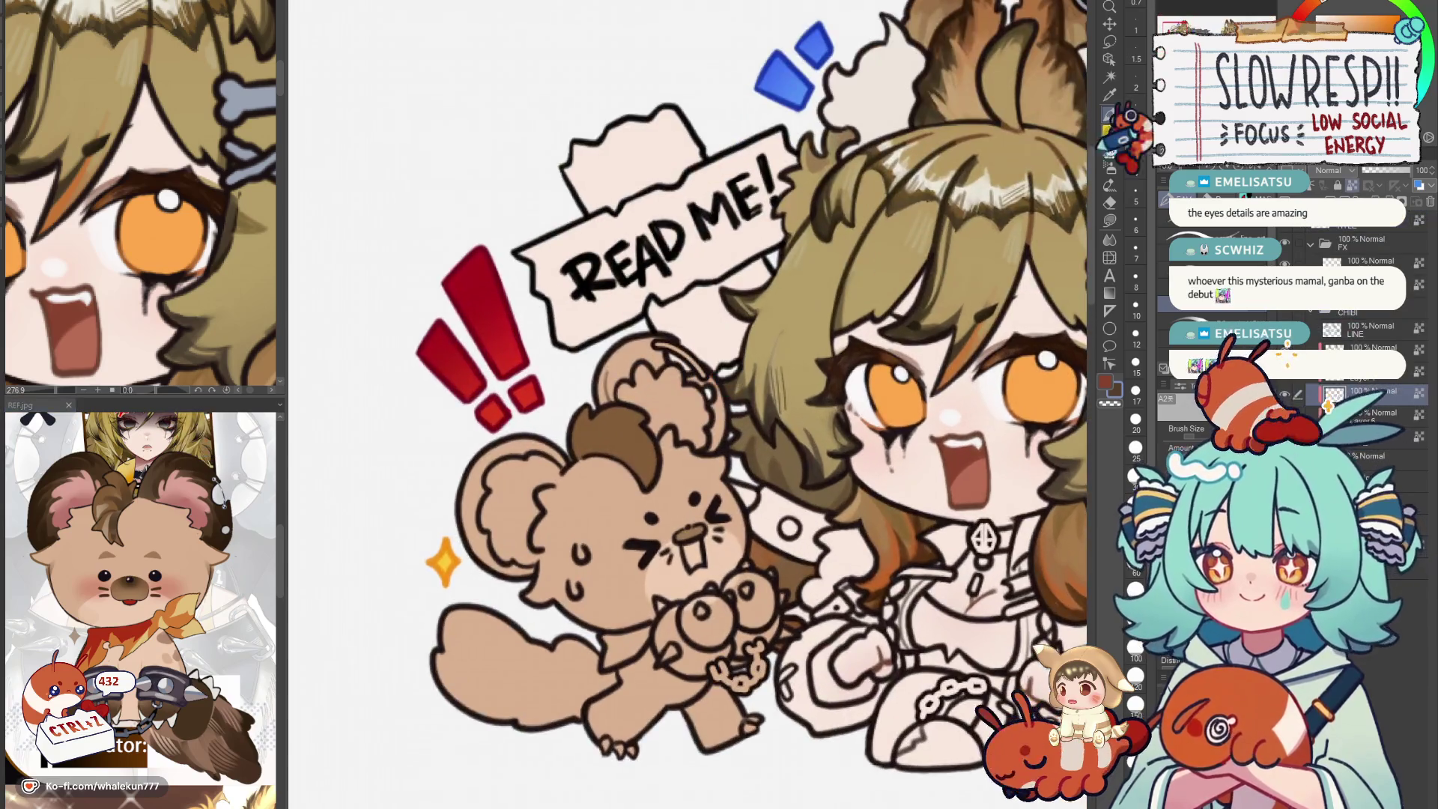
# Lasso-fill the RULES bear's first ear dark brown with a pink inner patch.
pyautogui.click(1110, 220)
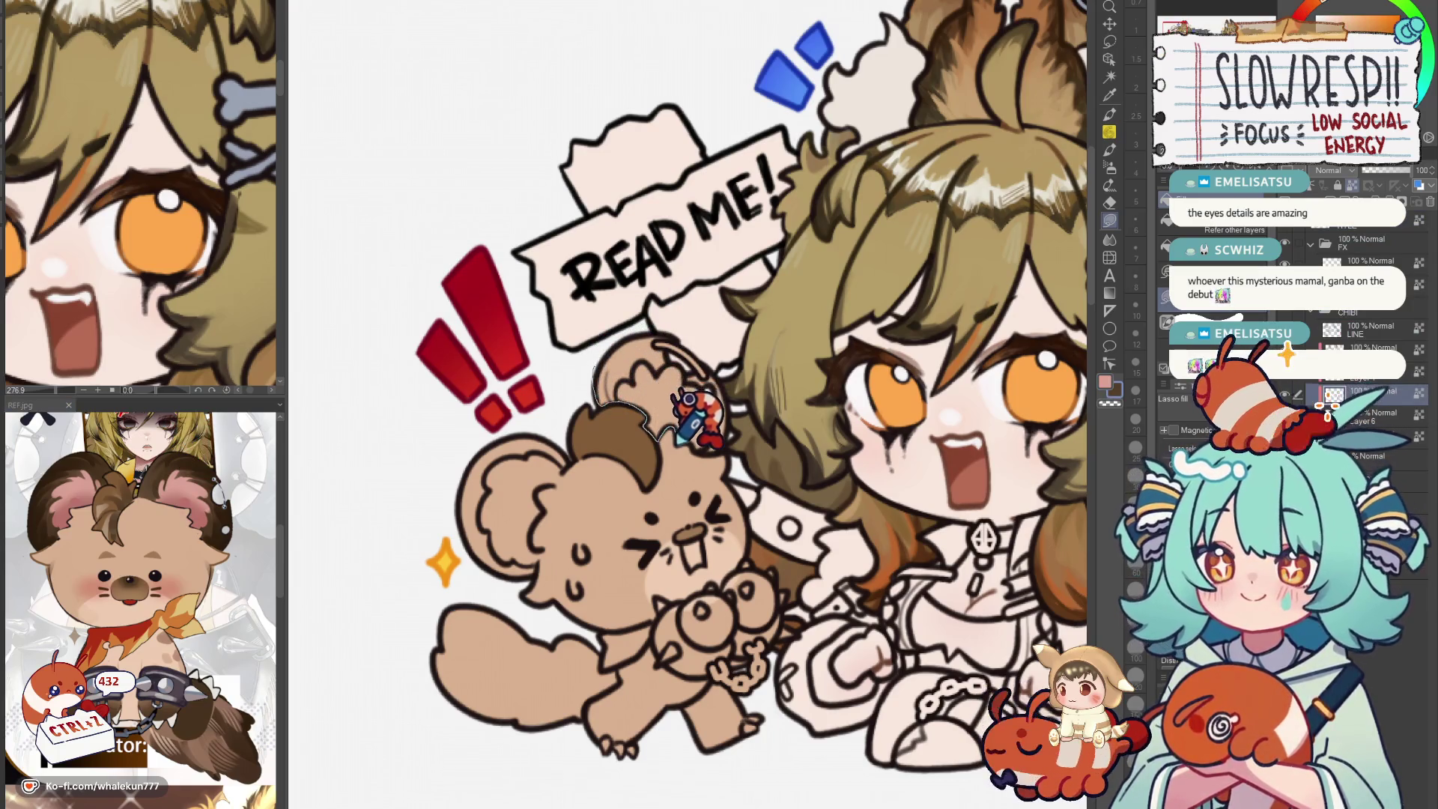
pyautogui.moveTo(646, 432); pyautogui.dragTo(601, 387)
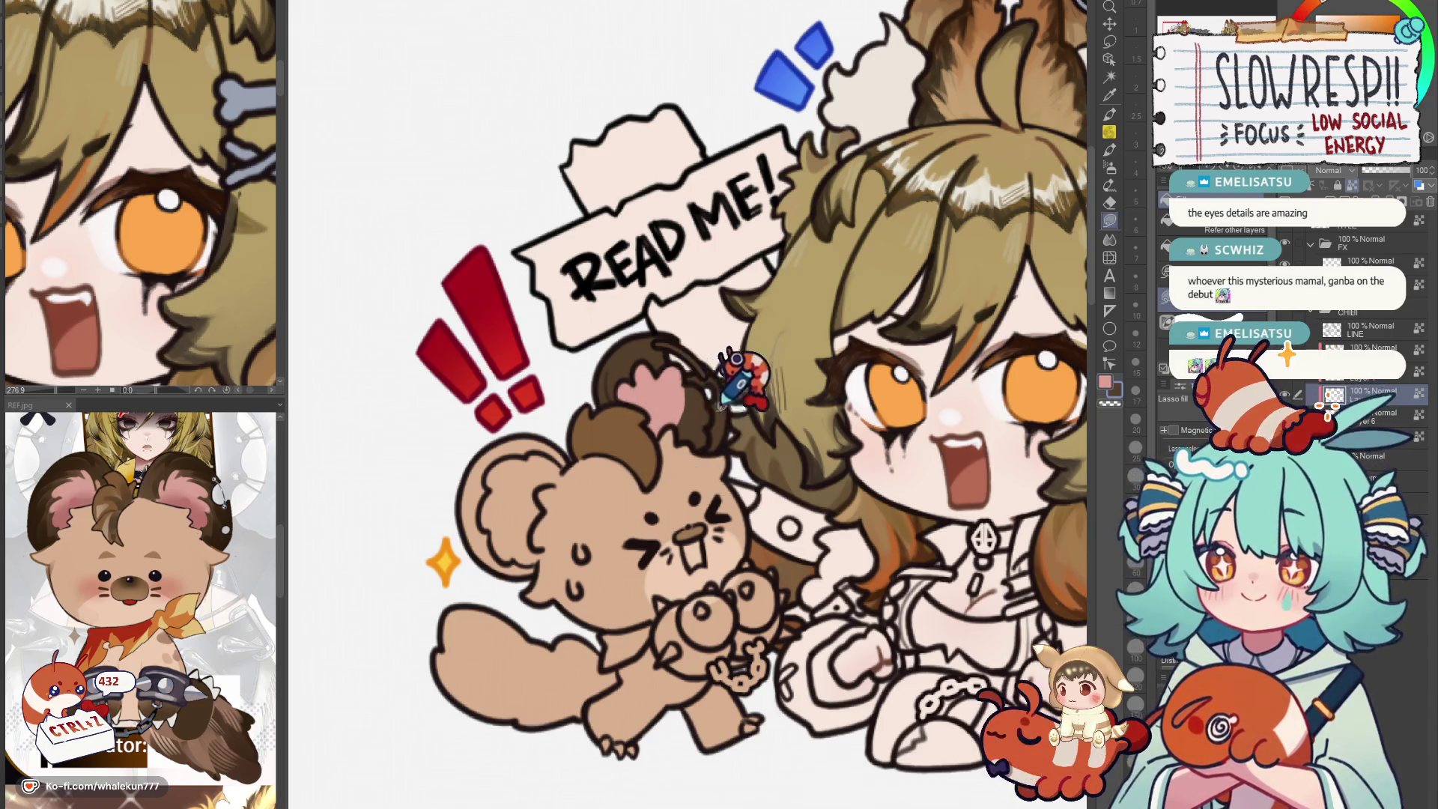
pyautogui.moveTo(728, 375)
pyautogui.mouseDown()
pyautogui.moveTo(701, 360)
pyautogui.moveTo(663, 395)
pyautogui.mouseUp()
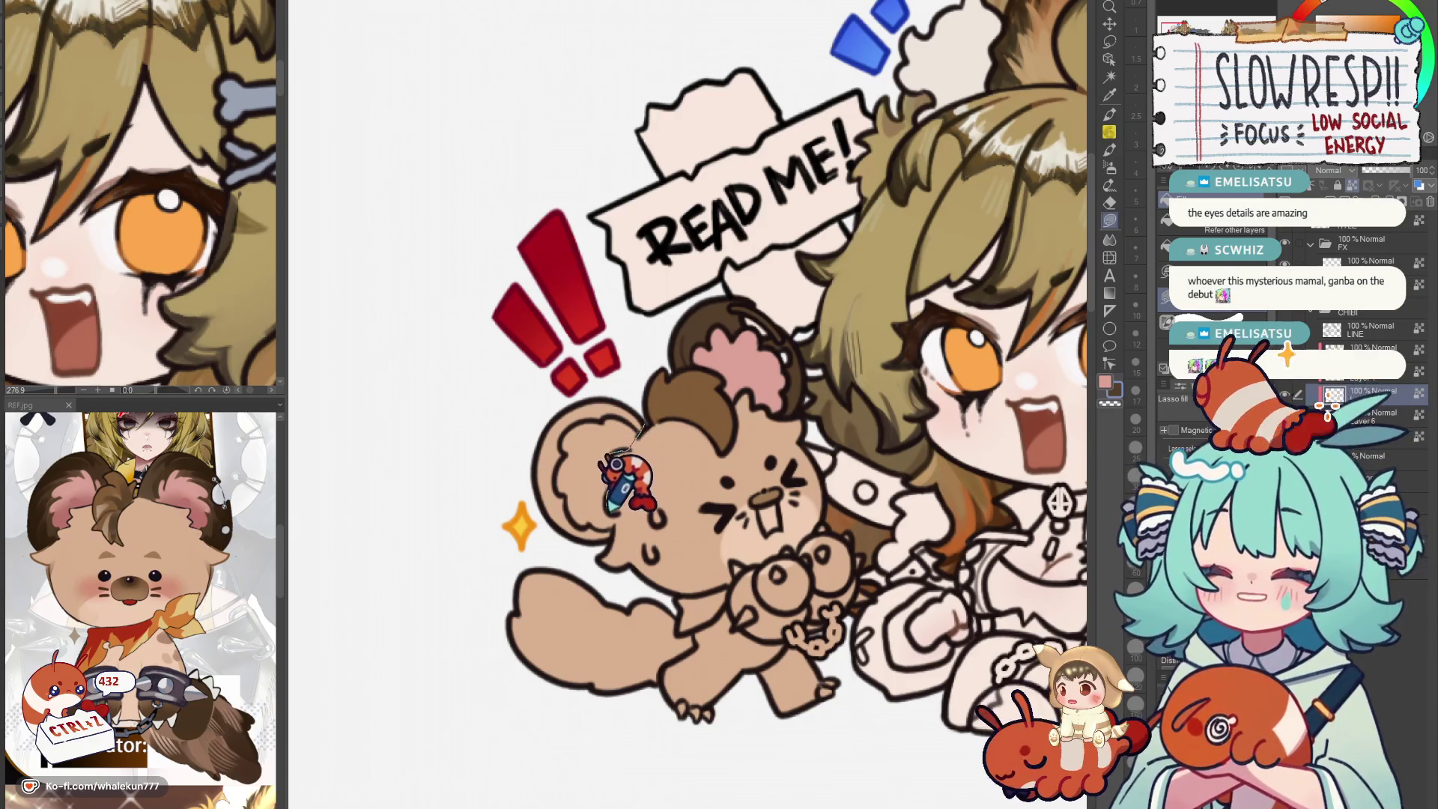
# Lasso-fill the bear's other ear dark brown with a pink interior to match.
pyautogui.moveTo(624, 477); pyautogui.dragTo(649, 383)
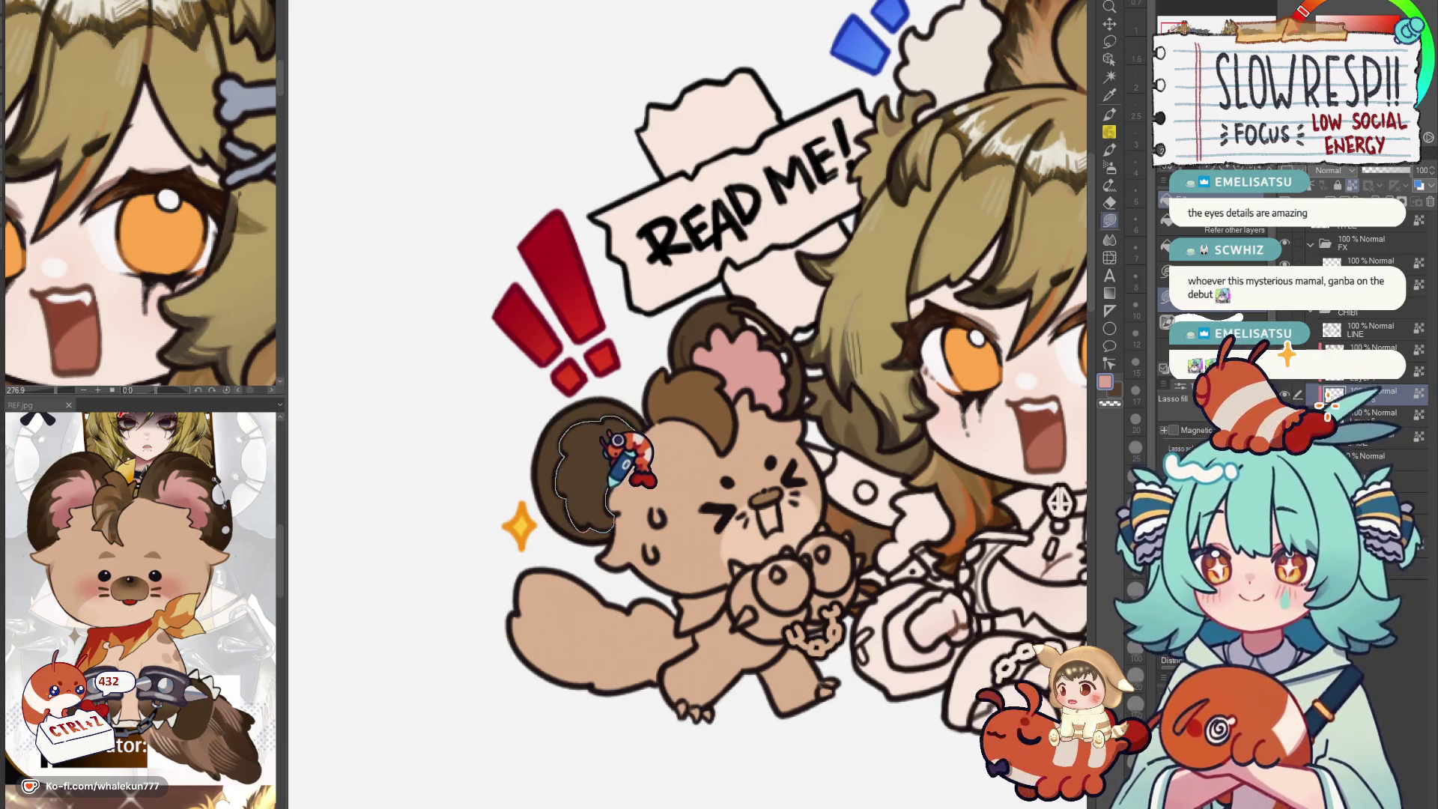
pyautogui.moveTo(620, 460); pyautogui.dragTo(671, 399)
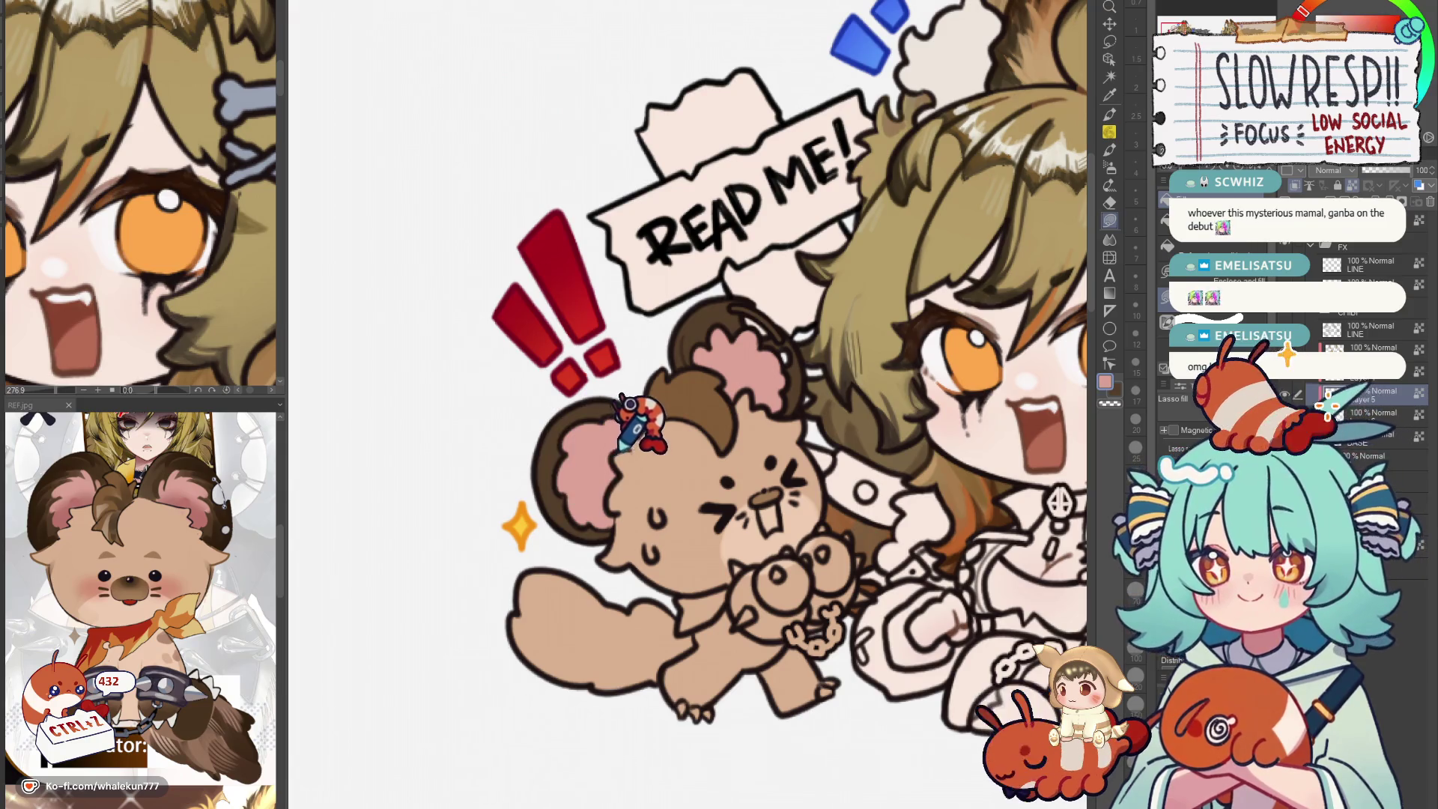
pyautogui.moveTo(651, 477); pyautogui.dragTo(646, 360)
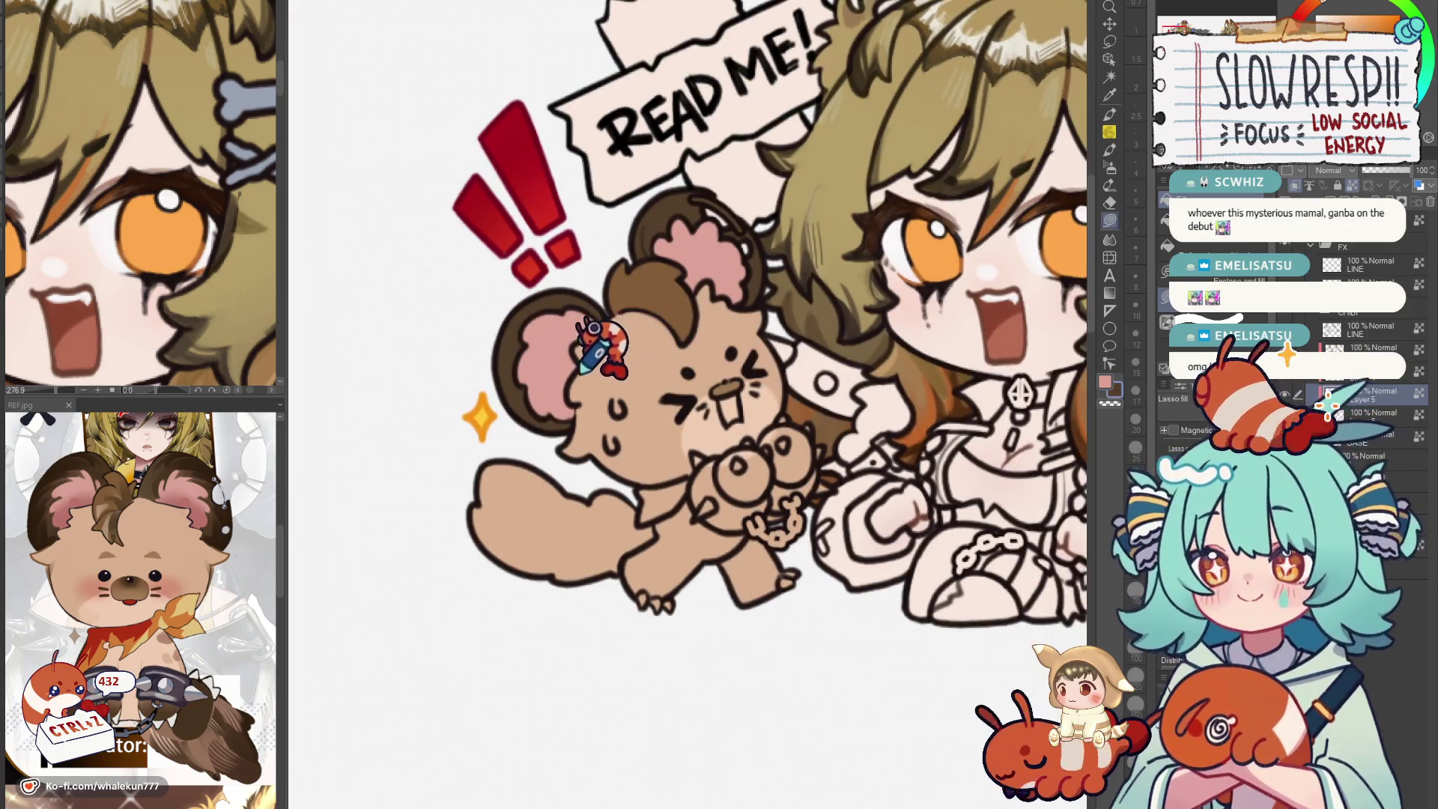
pyautogui.scroll(-5, 563, 306)
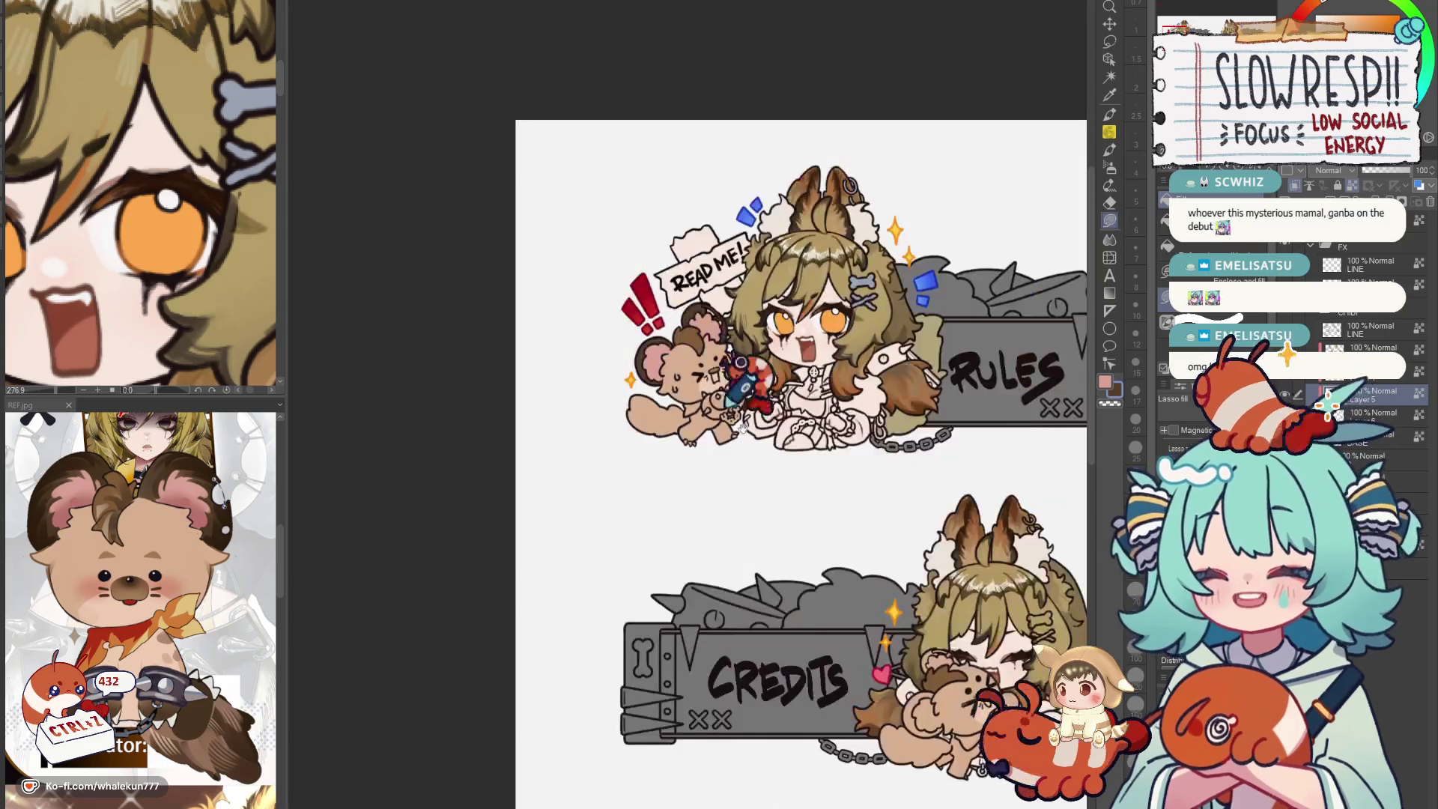
pyautogui.scroll(5, 718, 359)
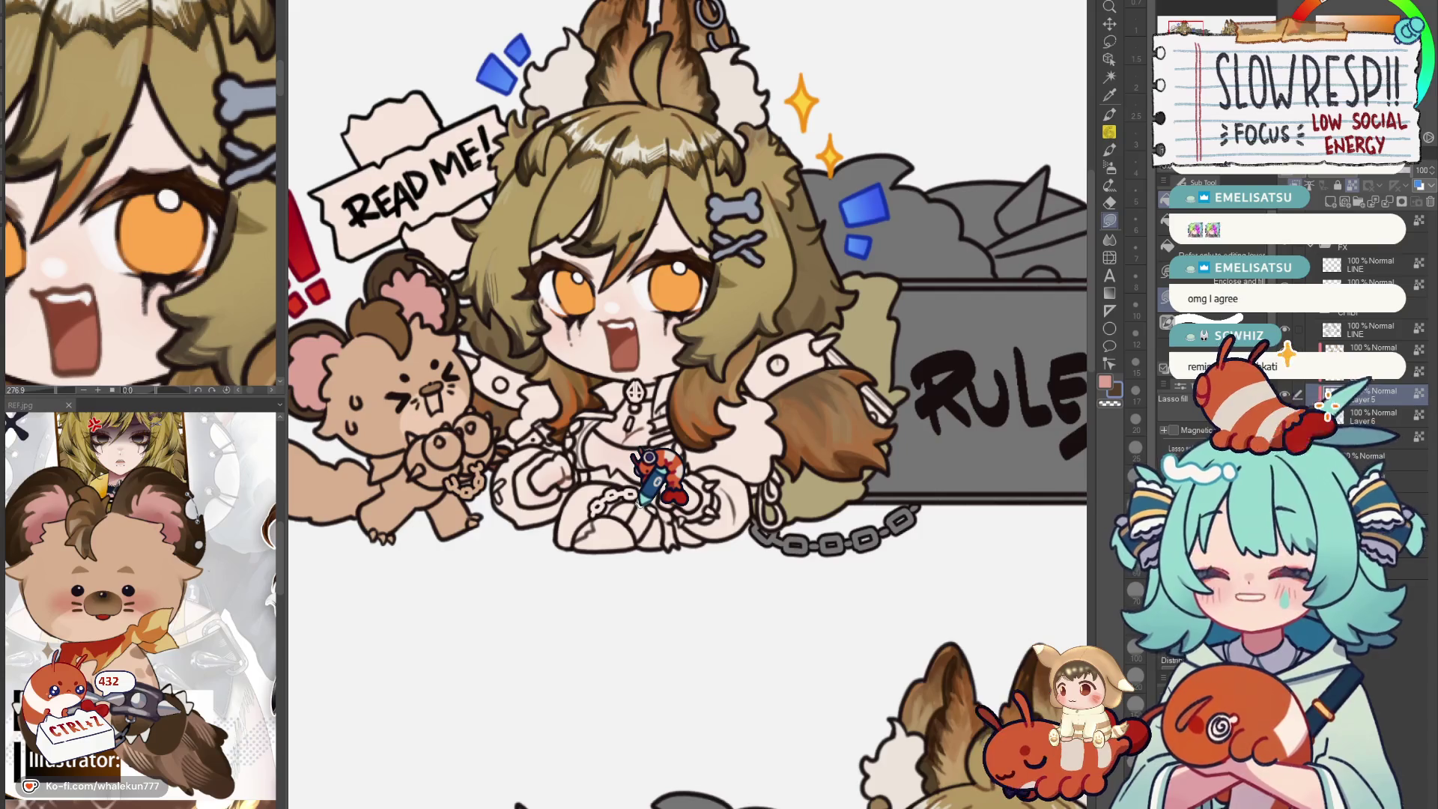
pyautogui.scroll(-5, 655, 478)
pyautogui.scroll(4, 629, 505)
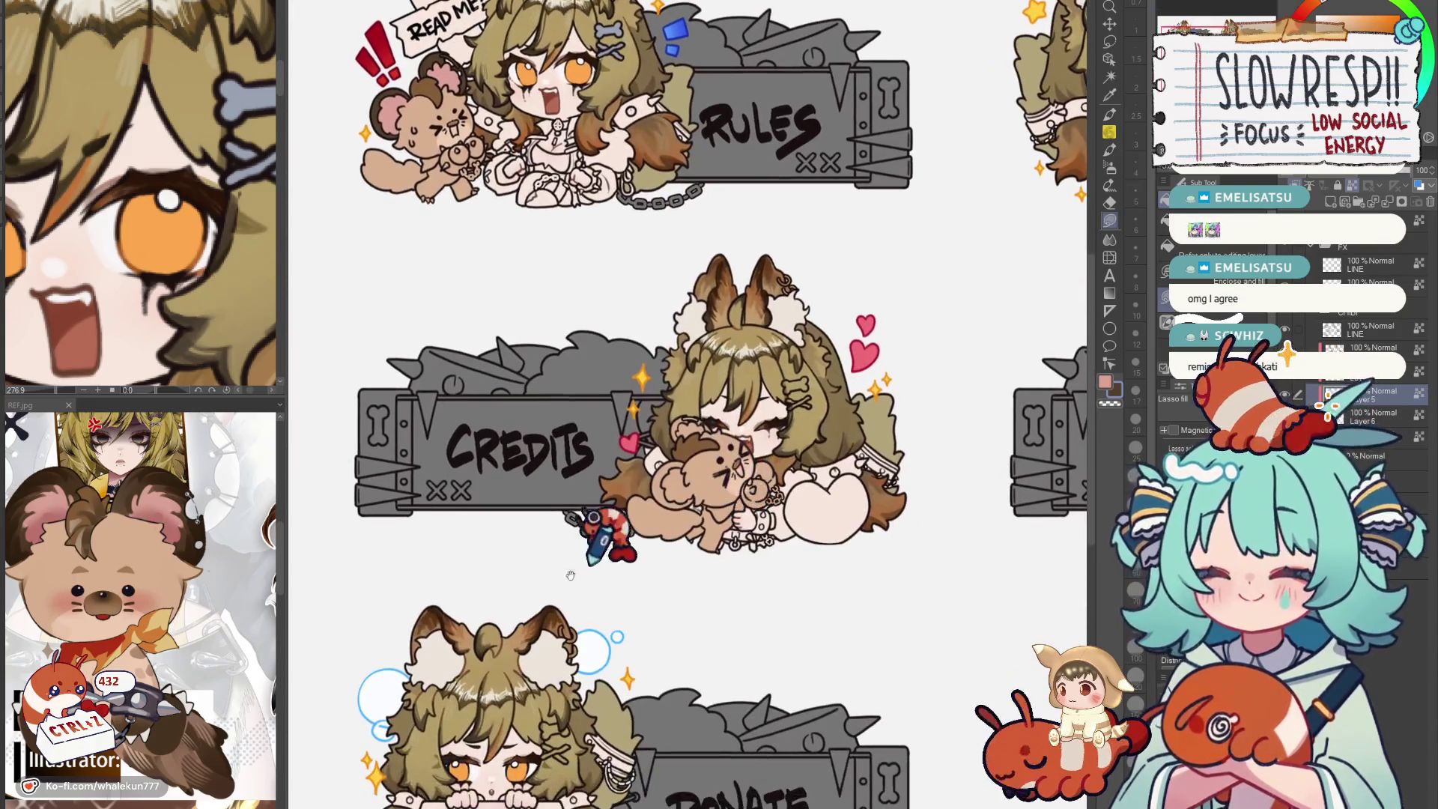
pyautogui.scroll(3, 723, 433)
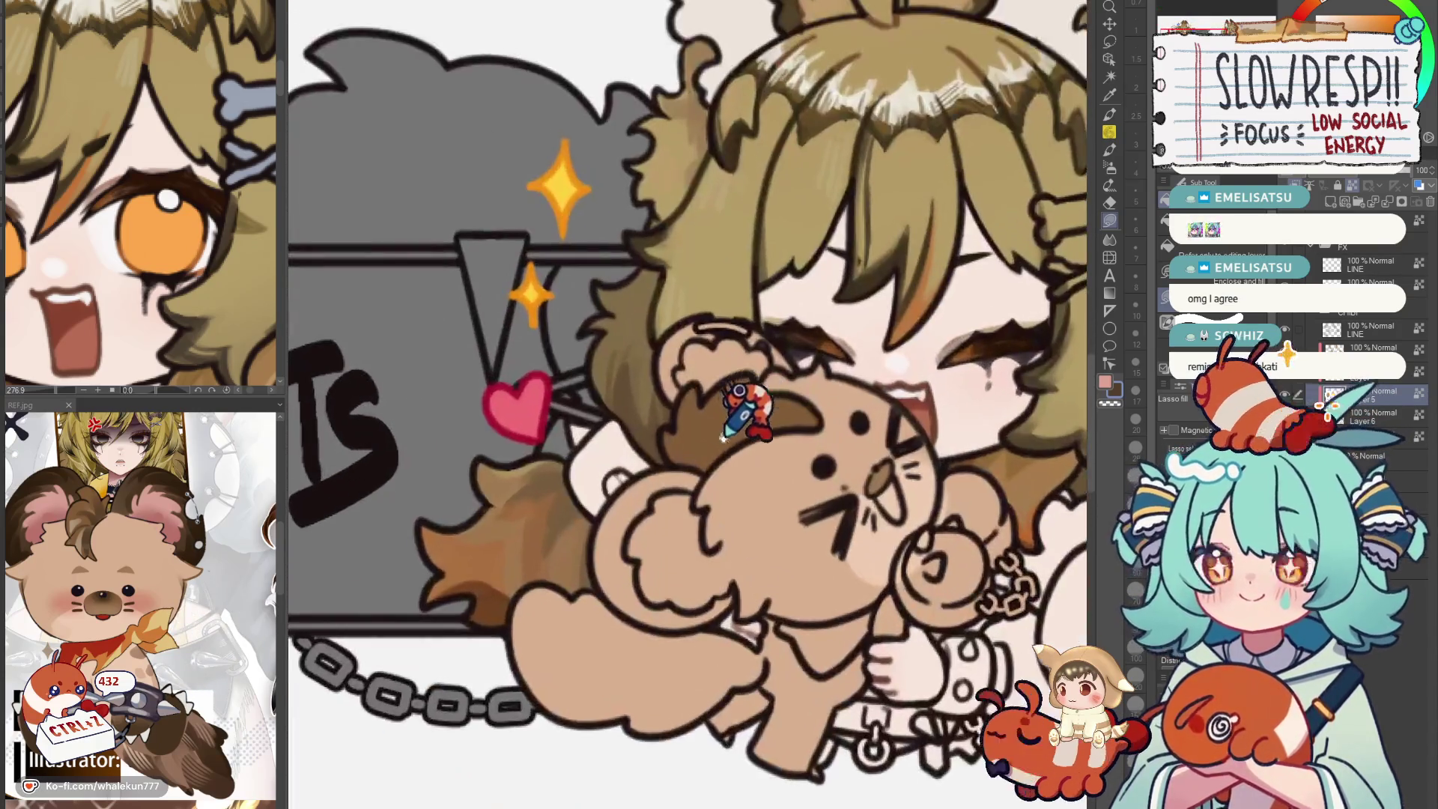
pyautogui.scroll(1, 724, 435)
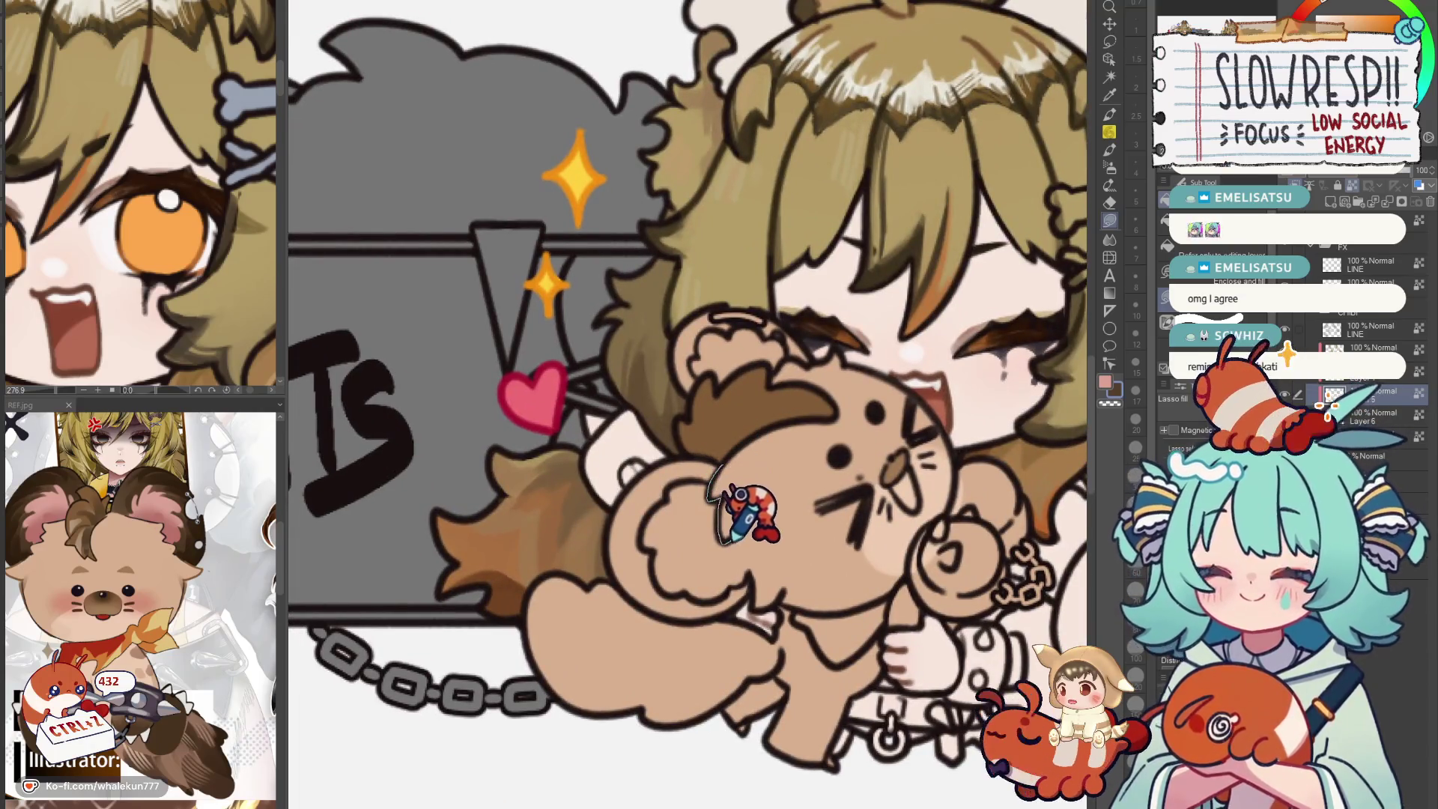
# Lasso-fill the CREDITS bear's ear dark brown and its inner area pink.
pyautogui.moveTo(632, 571); pyautogui.dragTo(730, 433)
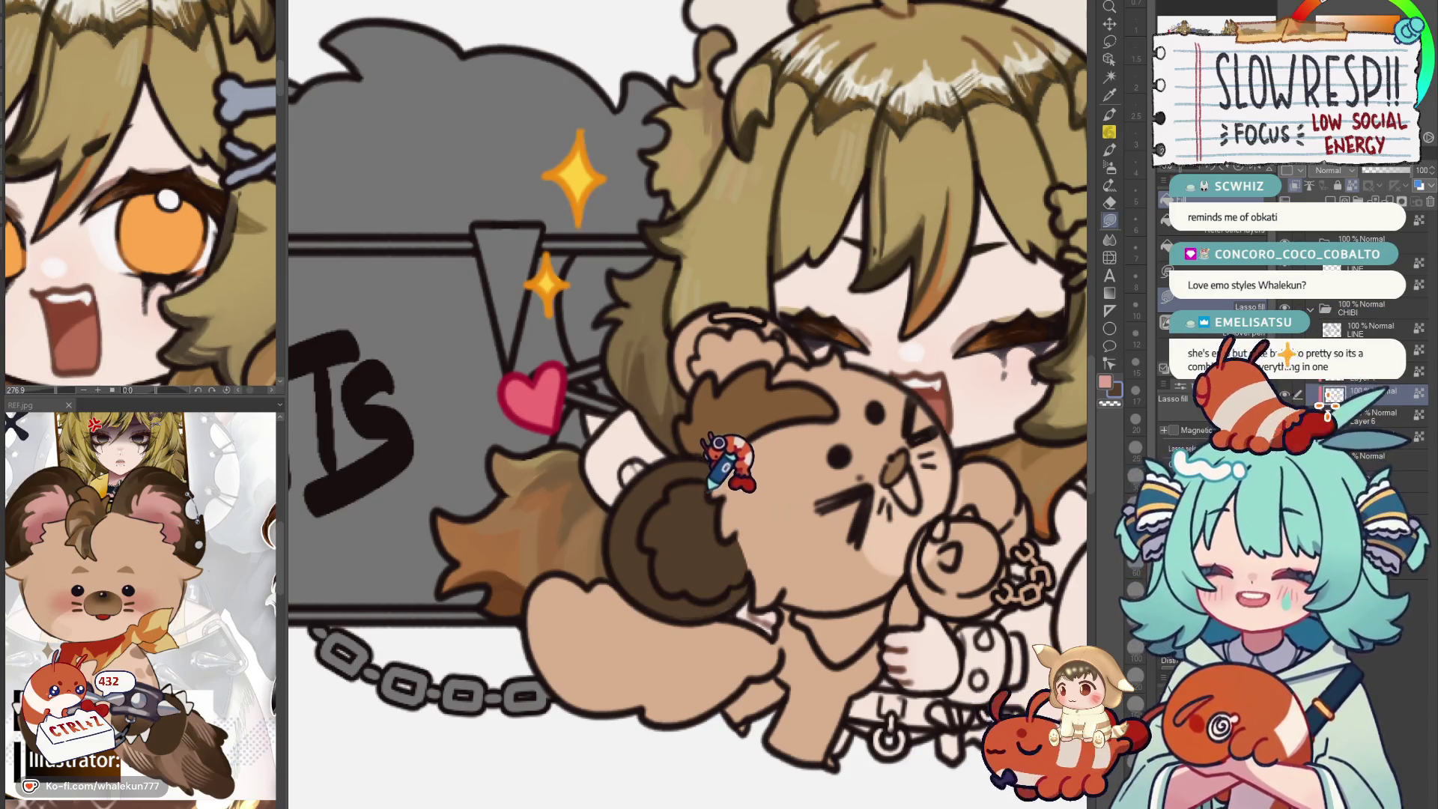
pyautogui.moveTo(708, 444); pyautogui.dragTo(690, 553)
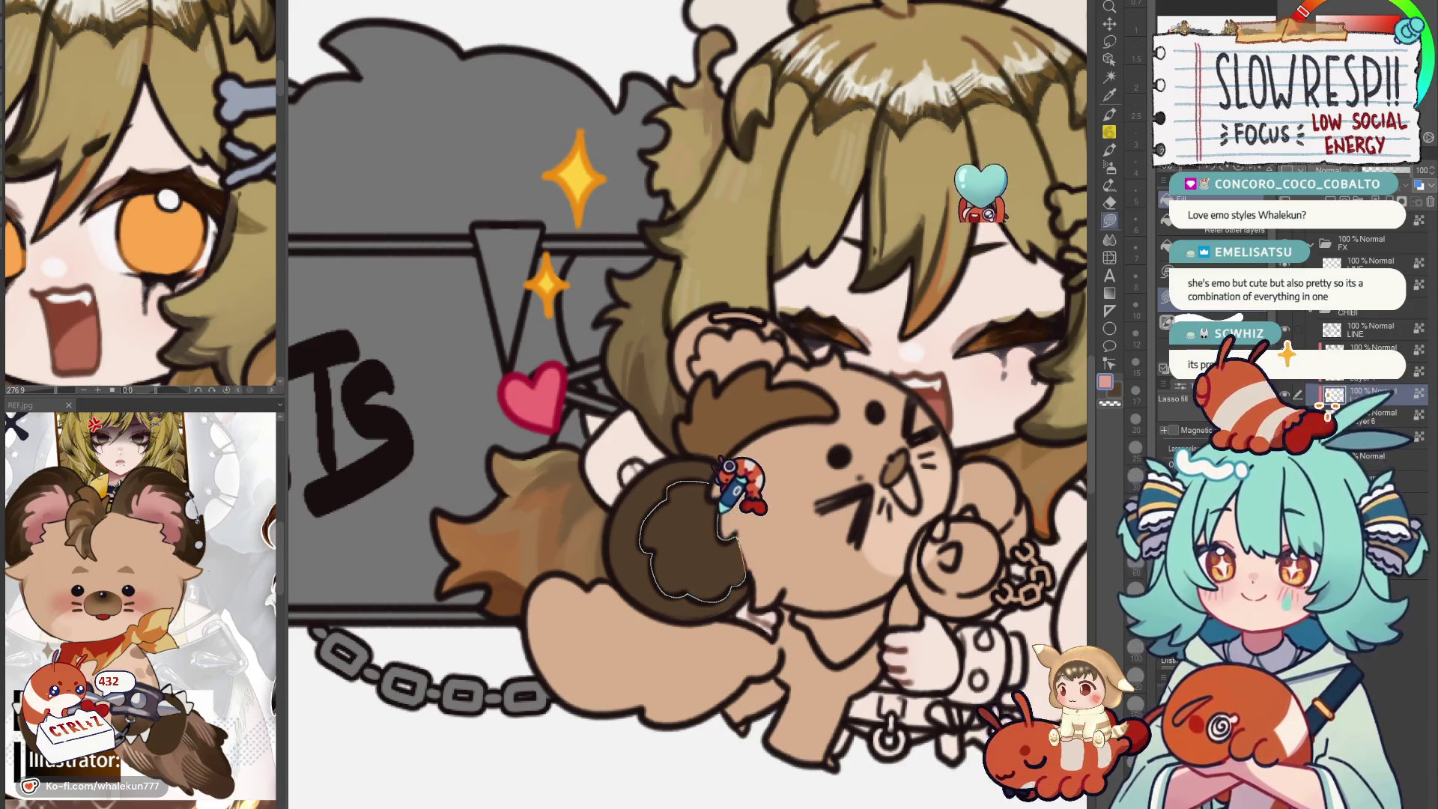
pyautogui.moveTo(699, 559); pyautogui.dragTo(744, 436)
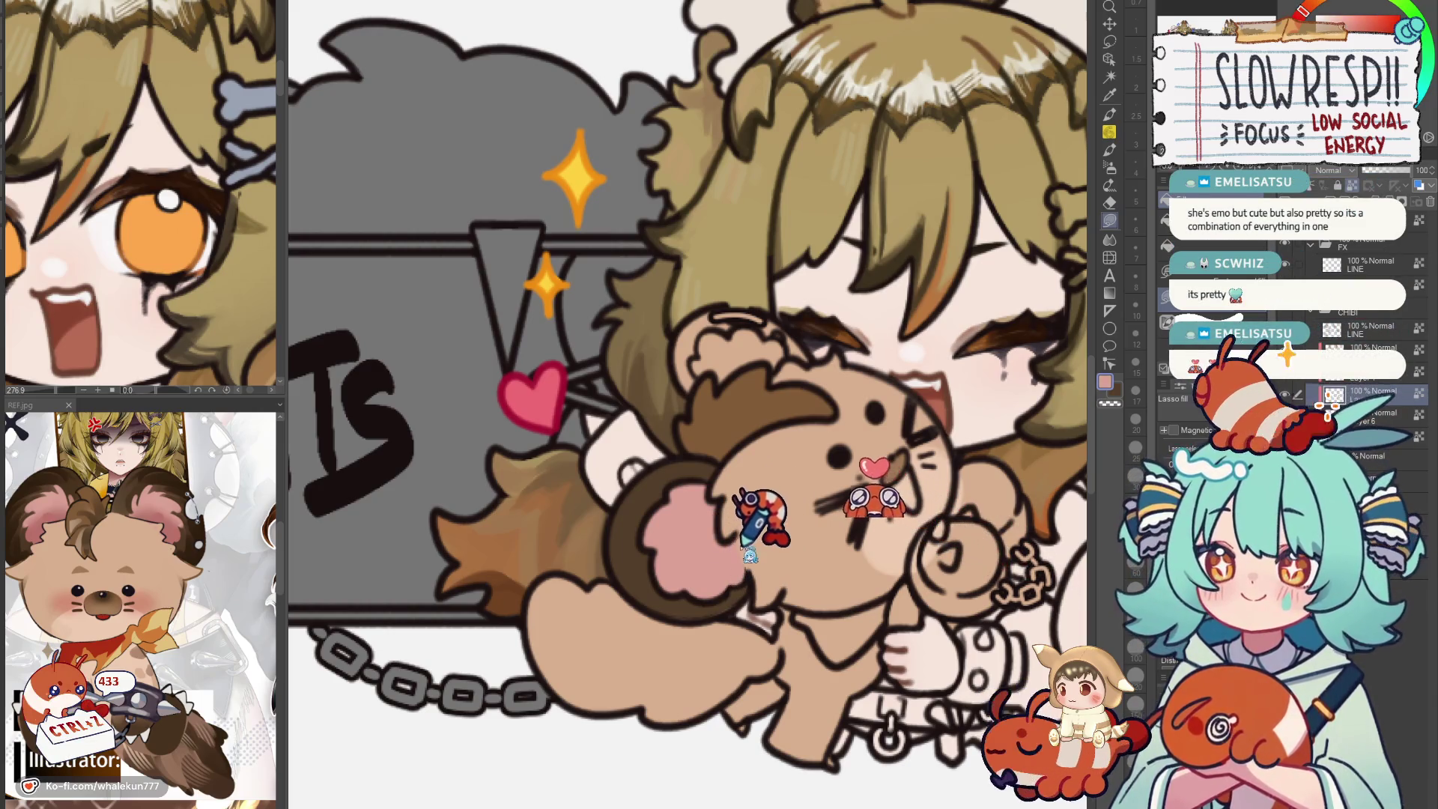
pyautogui.scroll(2, 688, 562)
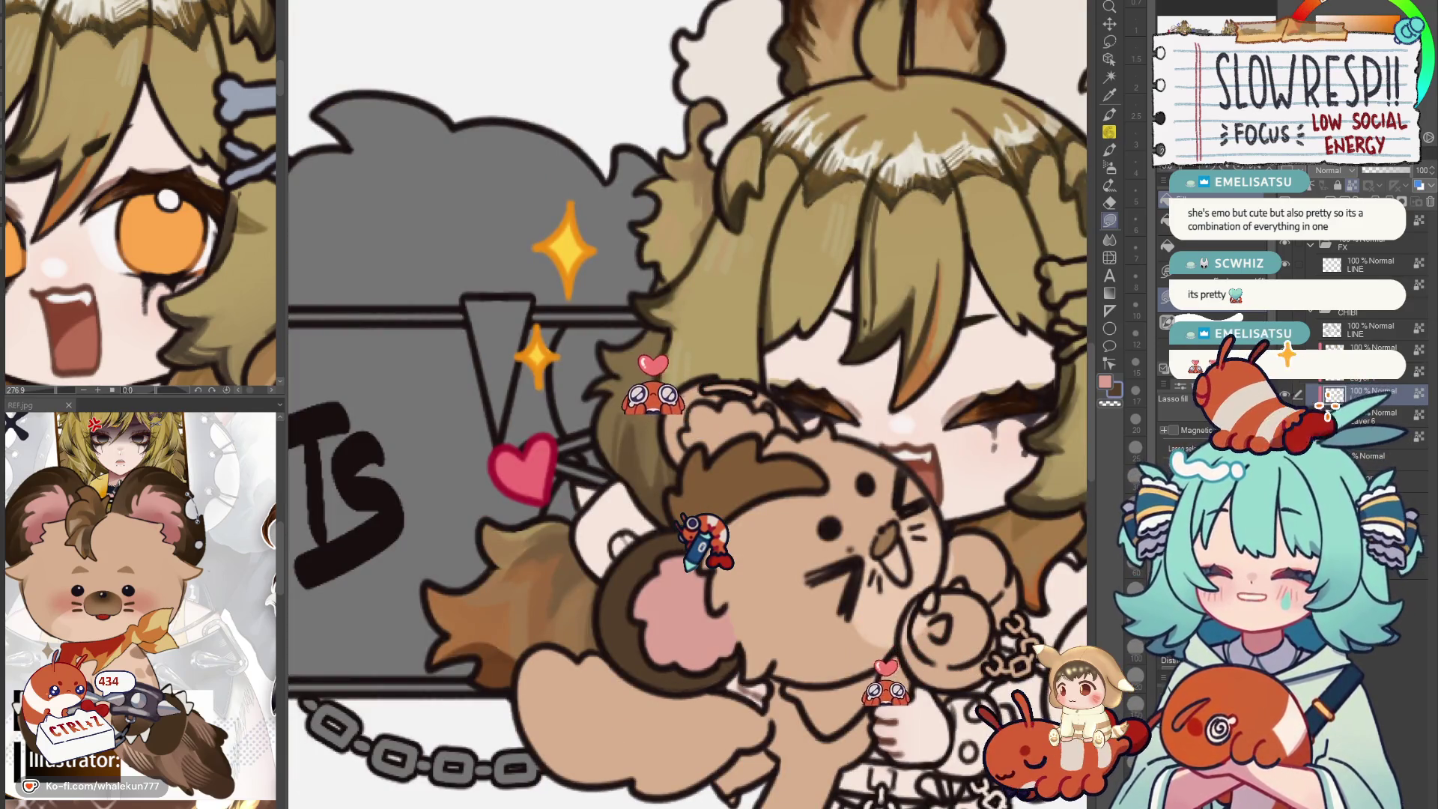
pyautogui.scroll(1, 687, 404)
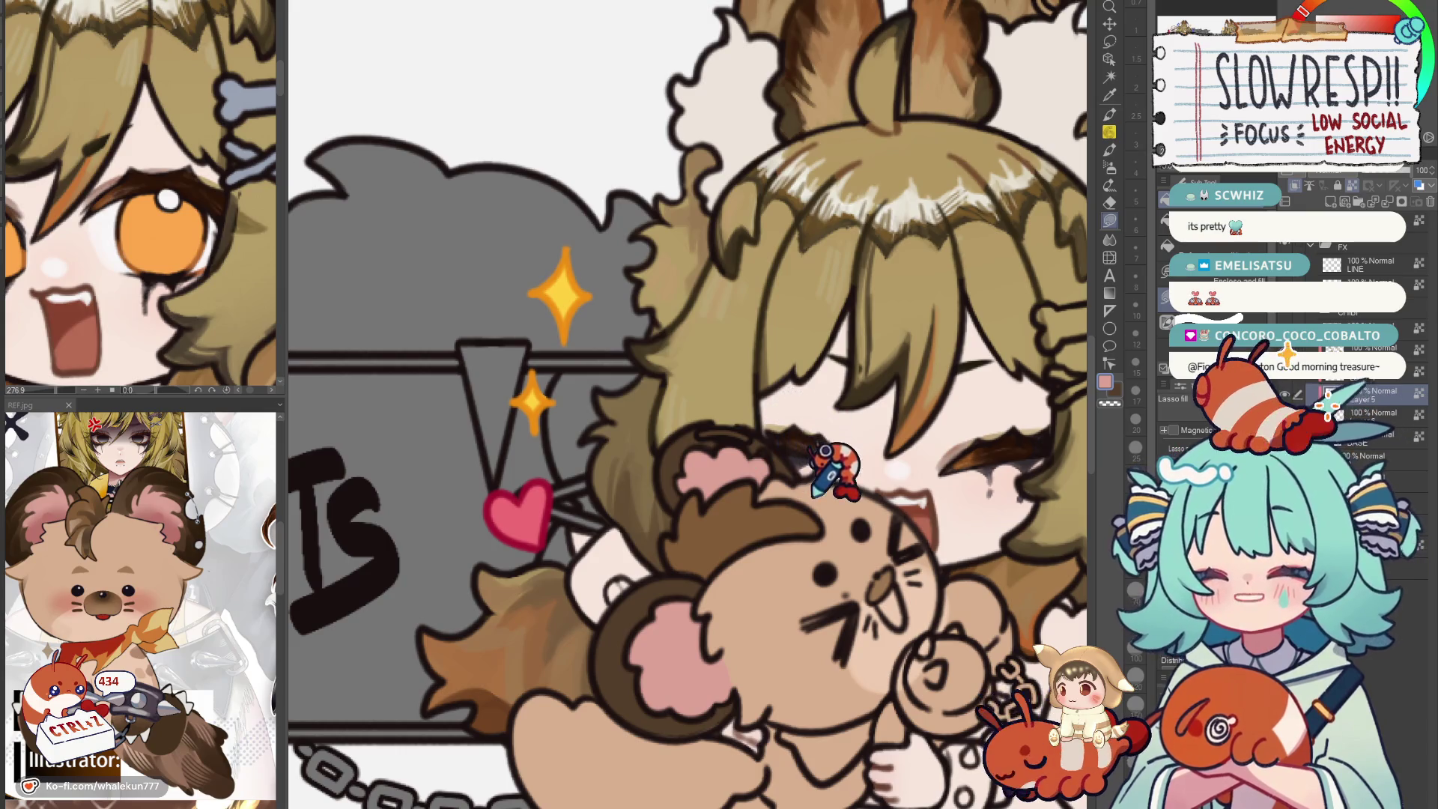
pyautogui.scroll(-5, 756, 487)
pyautogui.scroll(5, 756, 486)
pyautogui.scroll(3, 756, 486)
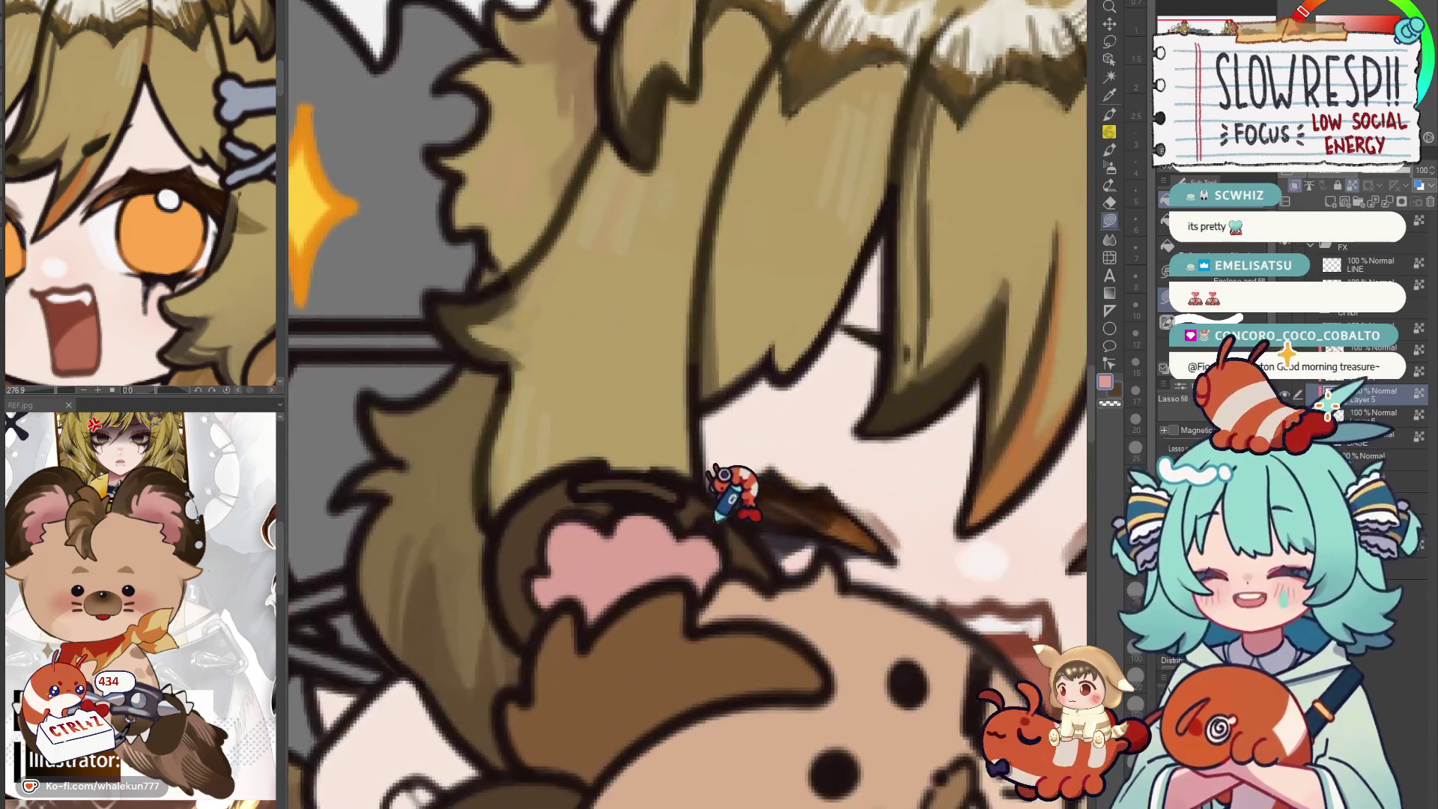
pyautogui.scroll(-2, 825, 472)
pyautogui.scroll(-2, 821, 500)
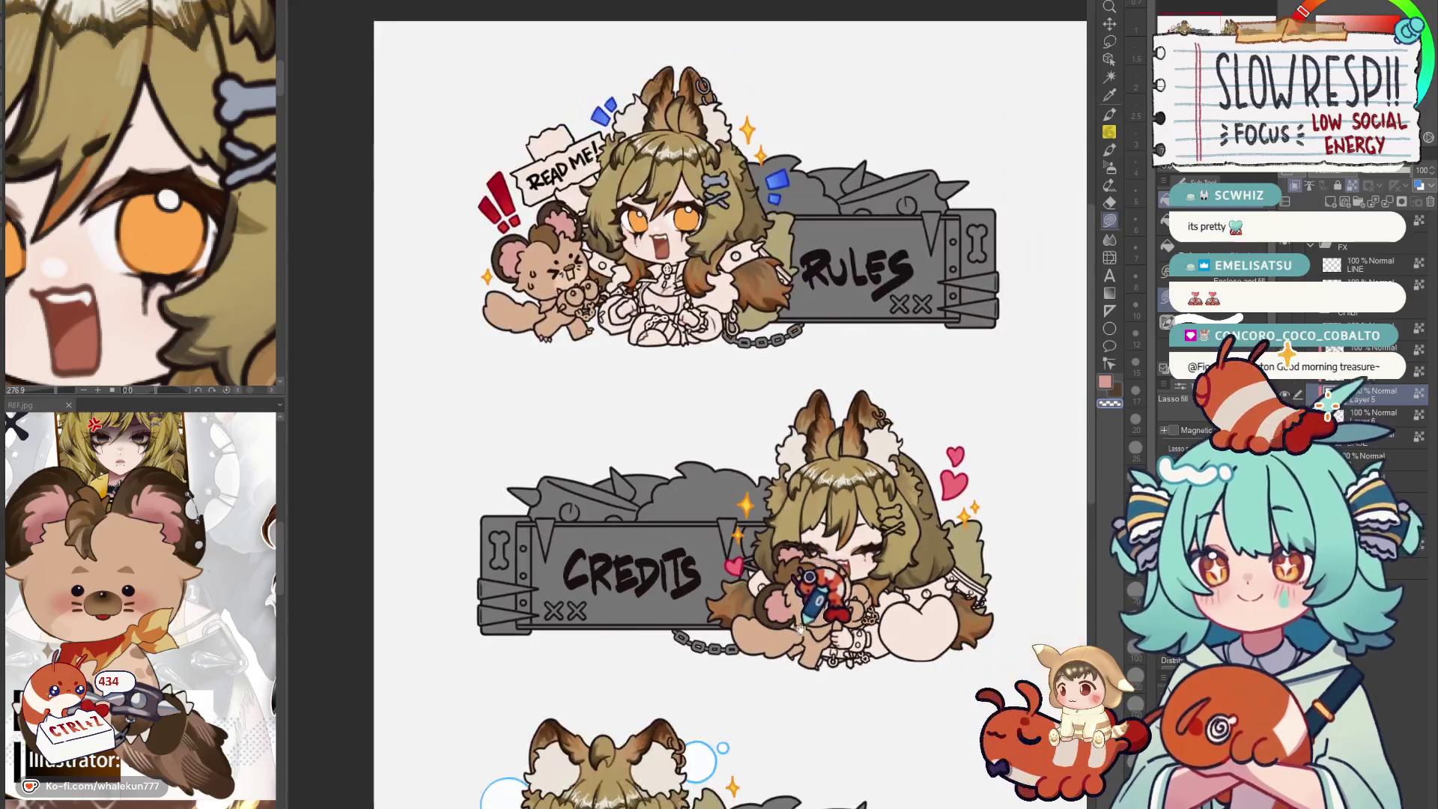
pyautogui.scroll(4, 860, 537)
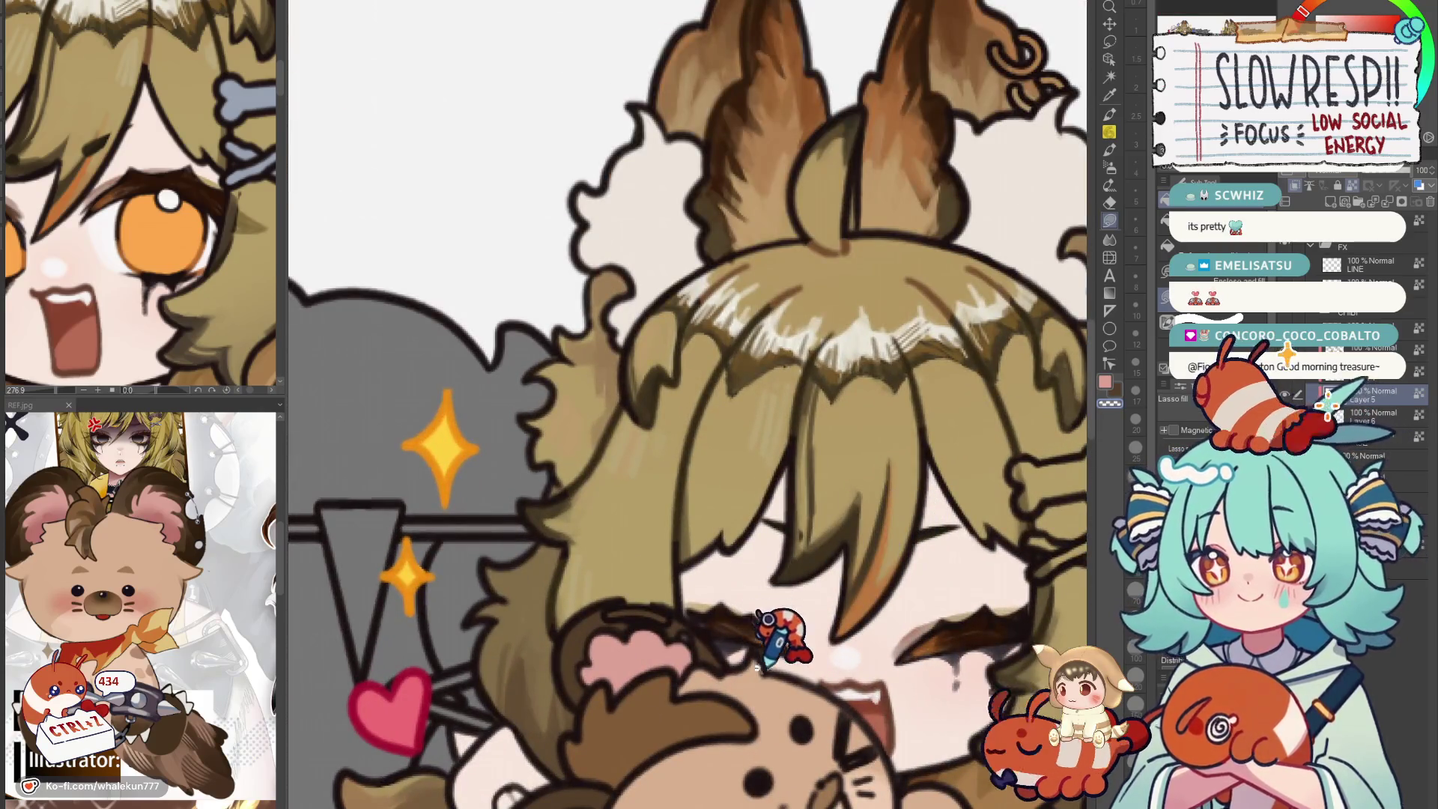
pyautogui.scroll(-4, 736, 337)
pyautogui.scroll(-1, 741, 579)
pyautogui.scroll(2, 562, 513)
pyautogui.scroll(1, 578, 529)
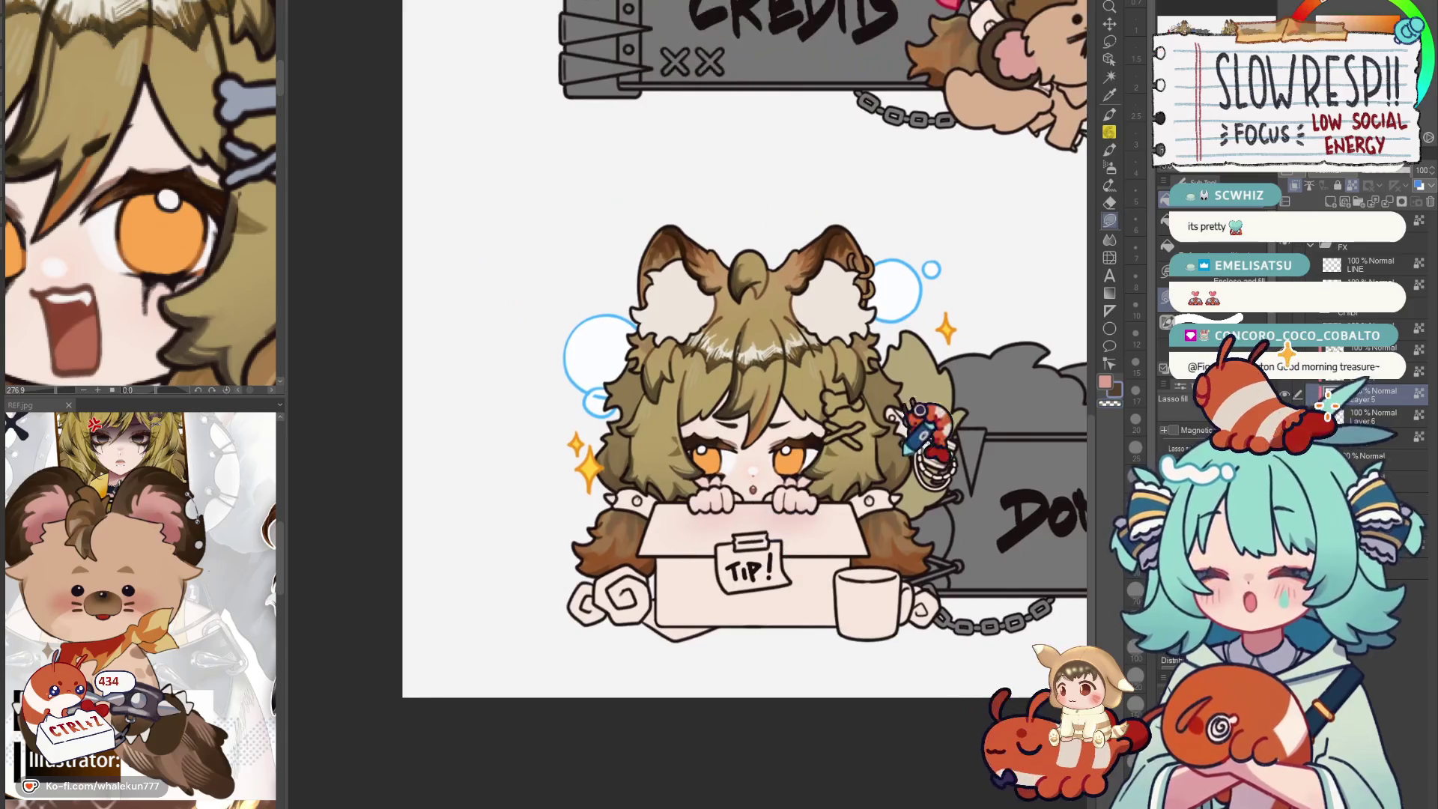
pyautogui.scroll(1, 448, 762)
pyautogui.scroll(-2, 514, 674)
pyautogui.scroll(2, 786, 321)
pyautogui.scroll(2, 819, 273)
pyautogui.scroll(2, 717, 453)
# Fill the Subscribe bear's ear dark brown and clear the dark fill from its inner area.
pyautogui.moveTo(707, 450)
pyautogui.mouseDown()
pyautogui.moveTo(811, 399)
pyautogui.moveTo(770, 401)
pyautogui.moveTo(782, 328)
pyautogui.mouseUp()
pyautogui.press('w')
pyautogui.click(792, 370)
pyautogui.click(1123, 203)
pyautogui.press('Delete')
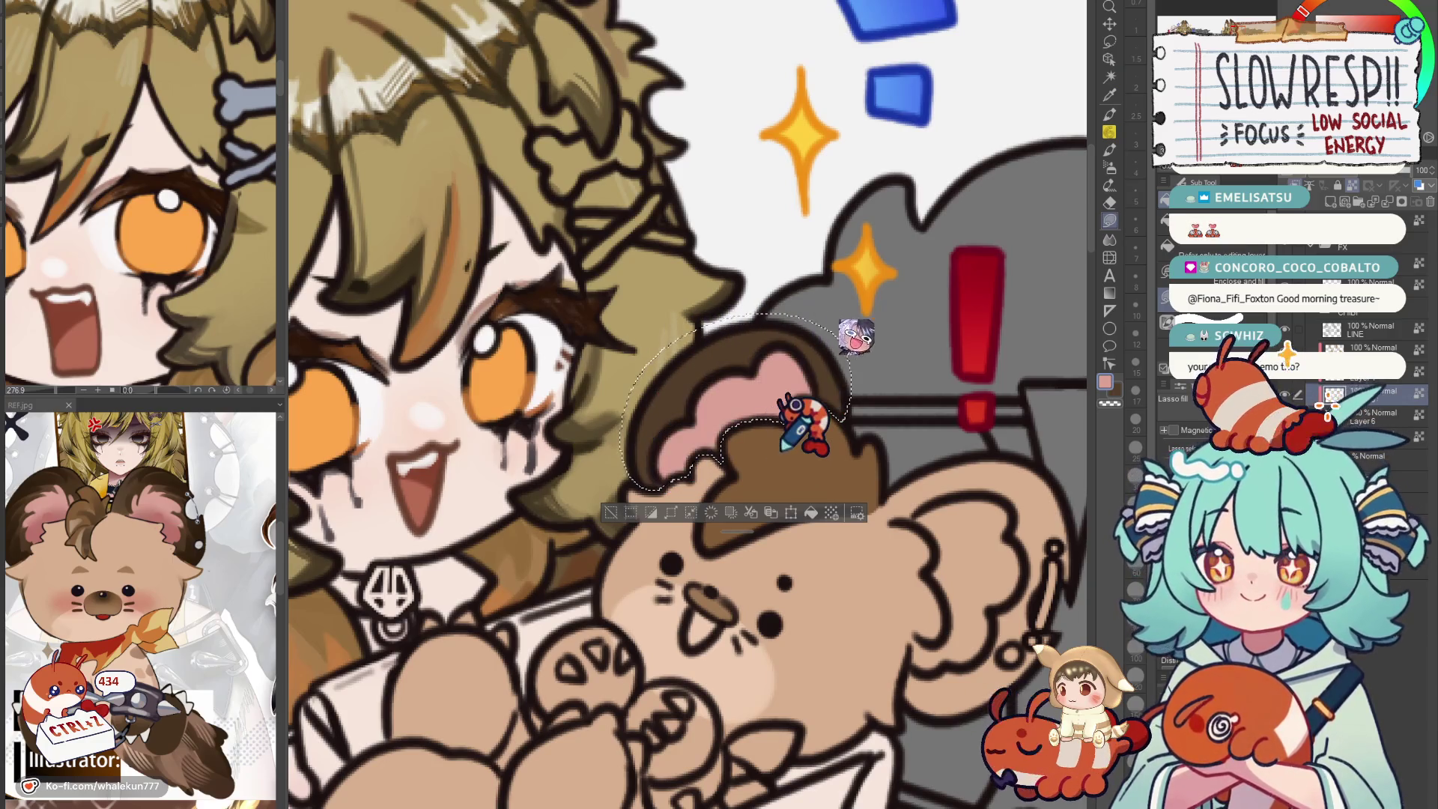
pyautogui.hotkey('ctrl', 'd')
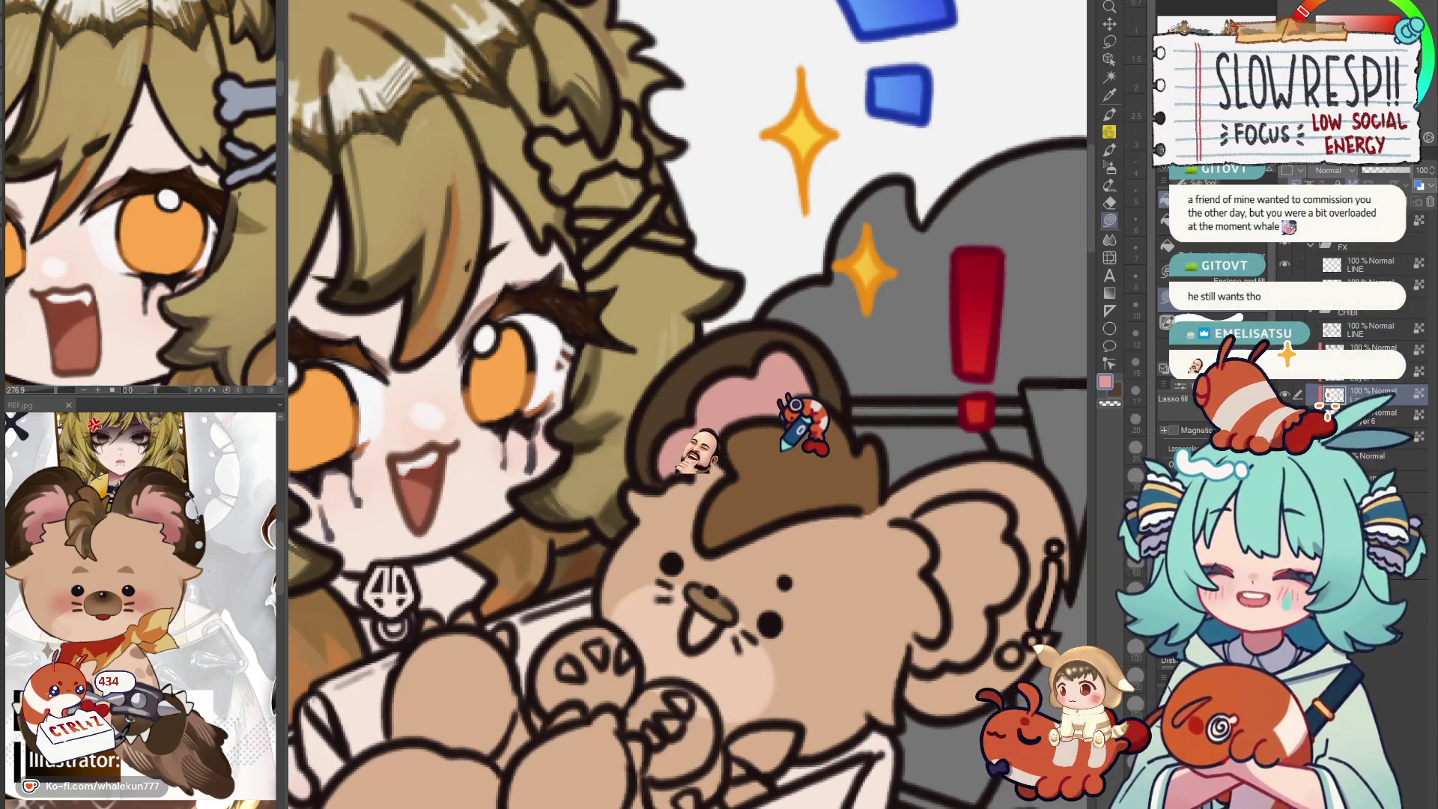
# Swap colours and lasso-fill the bear's other ear dark brown with a pink inside.
pyautogui.moveTo(783, 446); pyautogui.dragTo(804, 363)
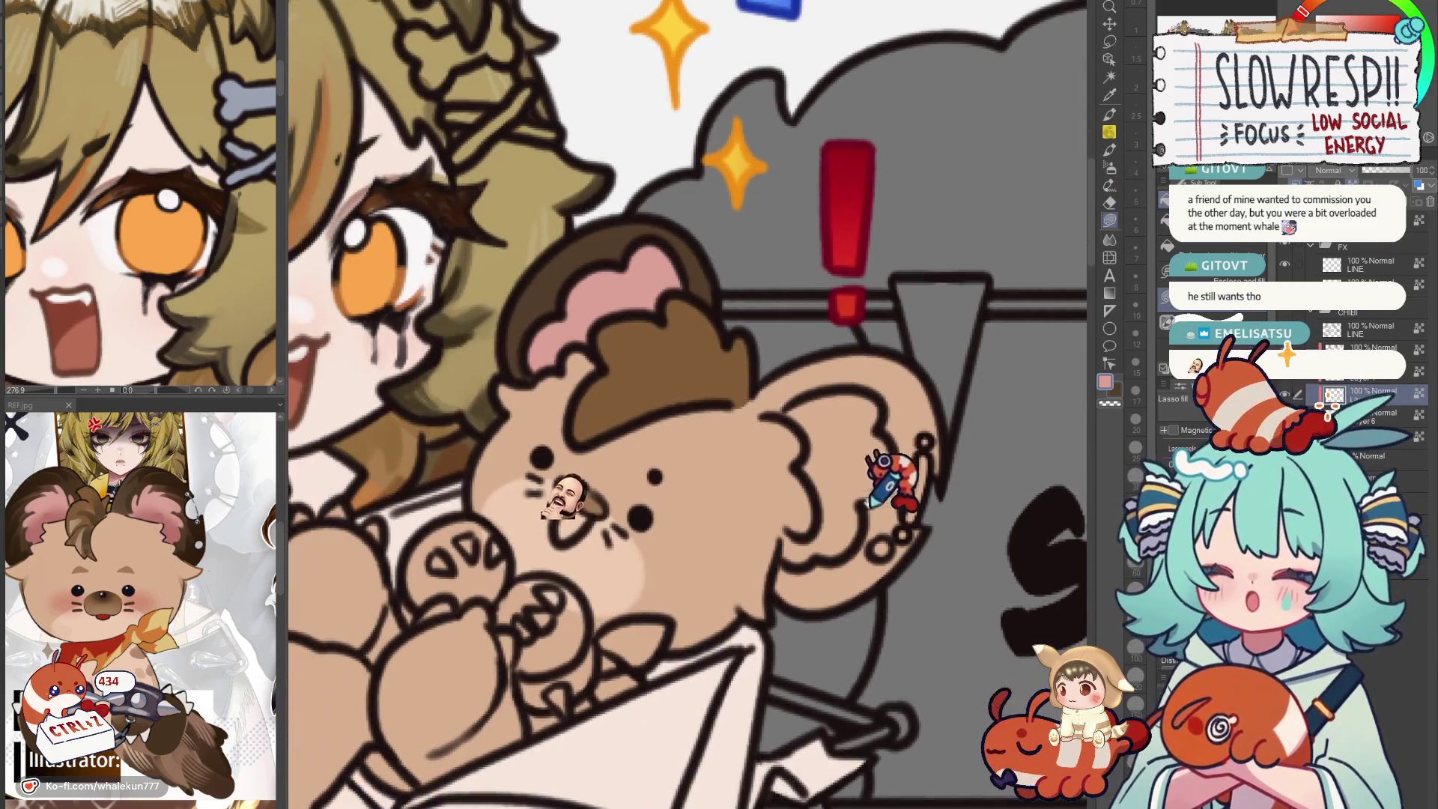
pyautogui.press('x')
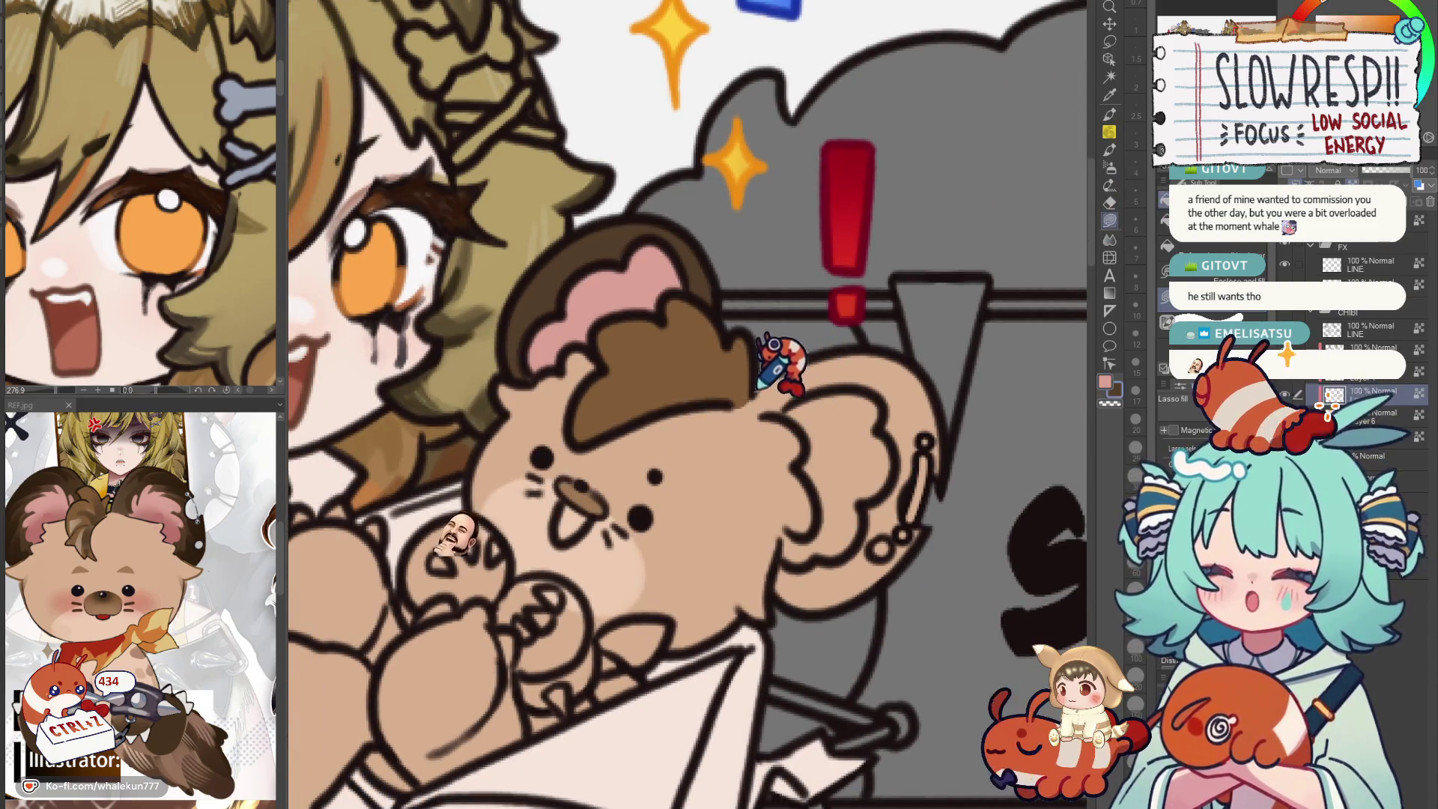
pyautogui.moveTo(759, 405)
pyautogui.mouseDown()
pyautogui.moveTo(924, 584)
pyautogui.moveTo(842, 361)
pyautogui.mouseUp()
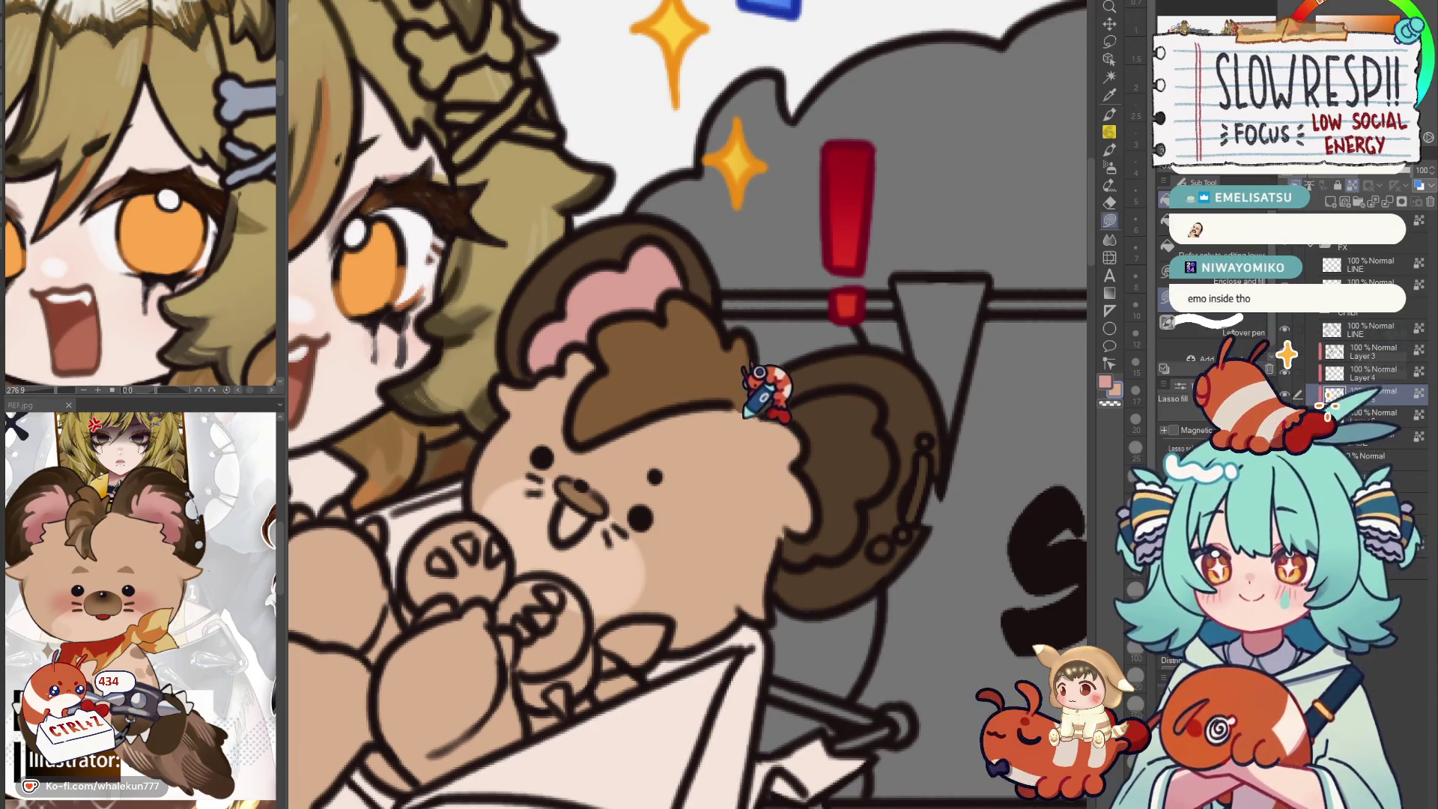
pyautogui.moveTo(777, 414); pyautogui.dragTo(804, 542)
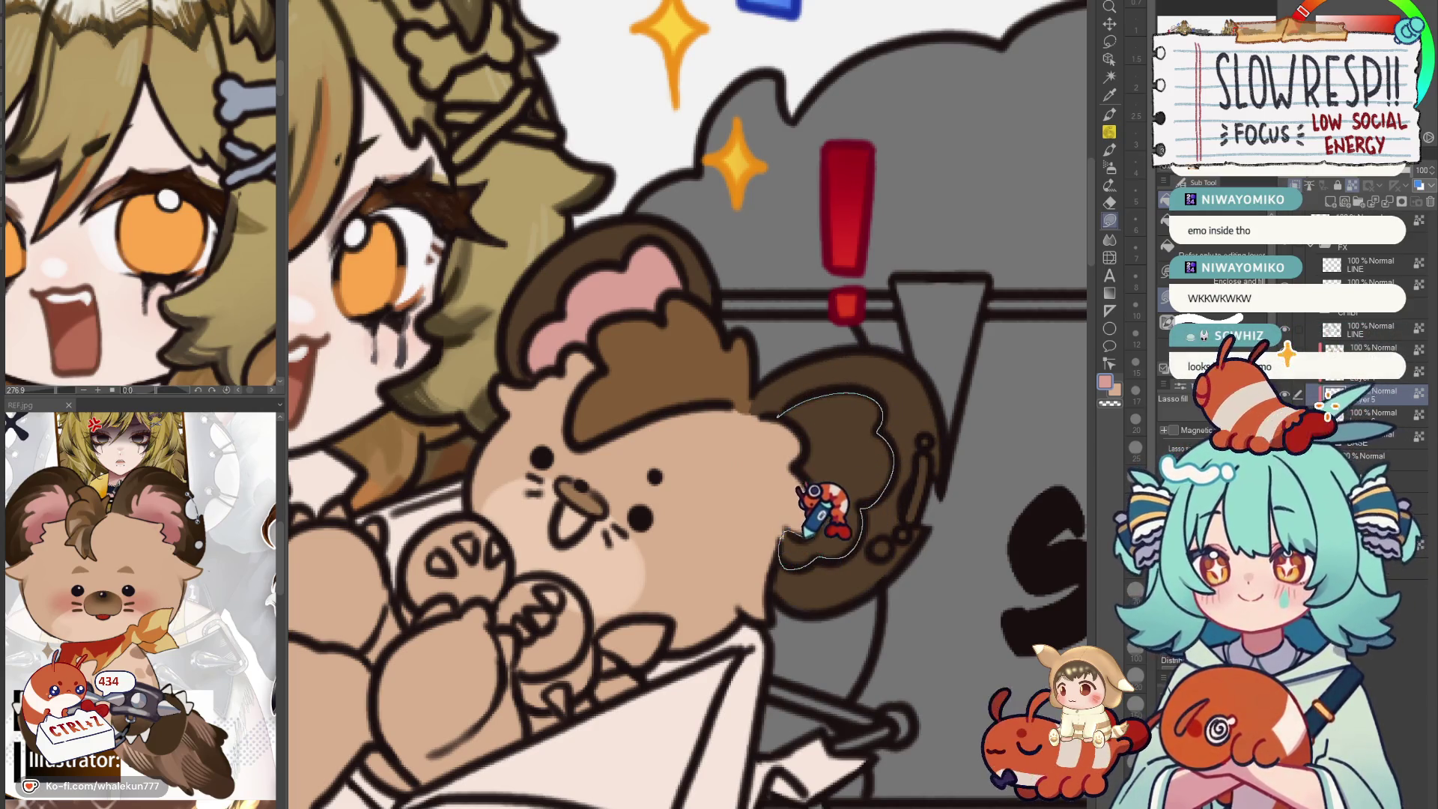
pyautogui.moveTo(816, 510); pyautogui.dragTo(800, 375)
pyautogui.scroll(-5, 930, 382)
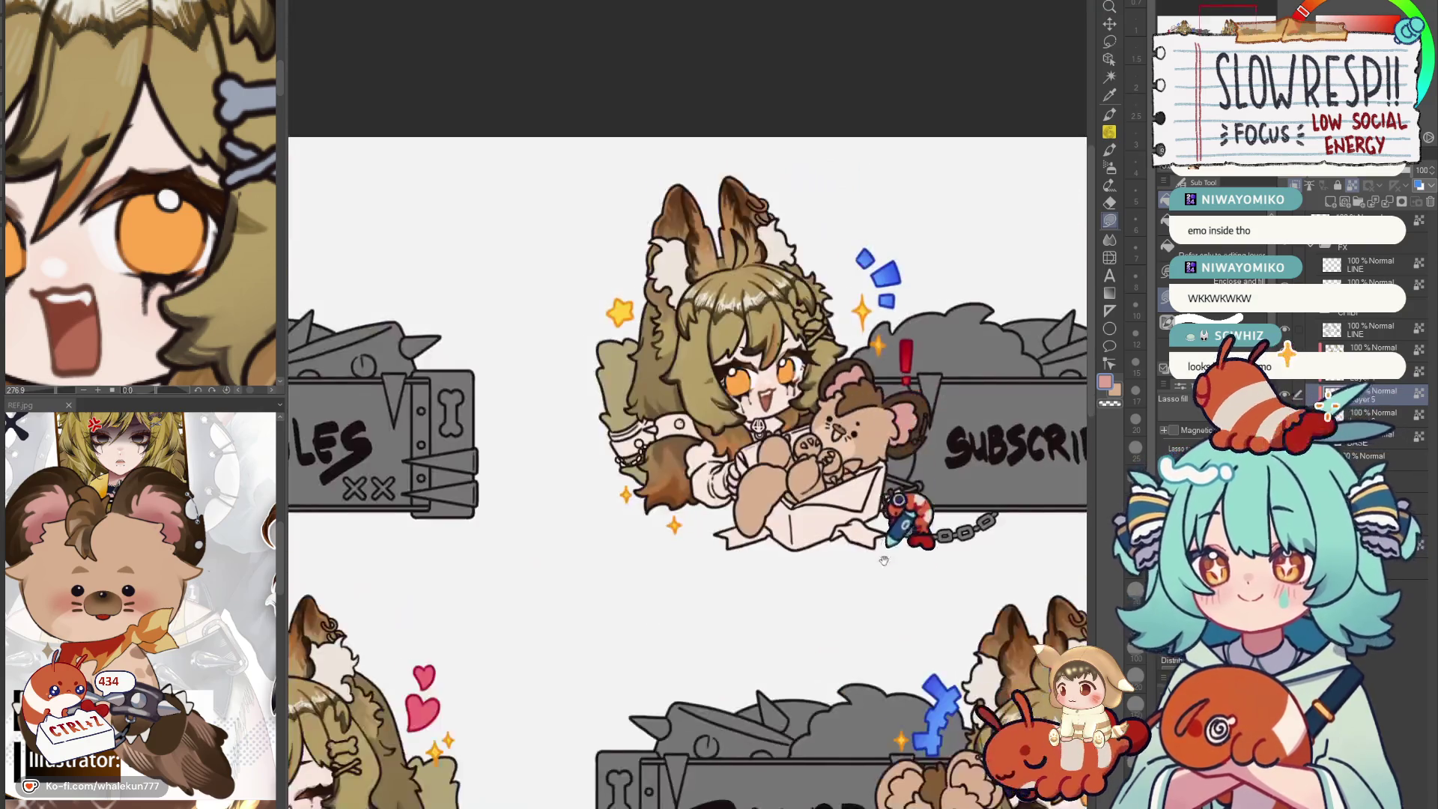
pyautogui.scroll(2, 590, 326)
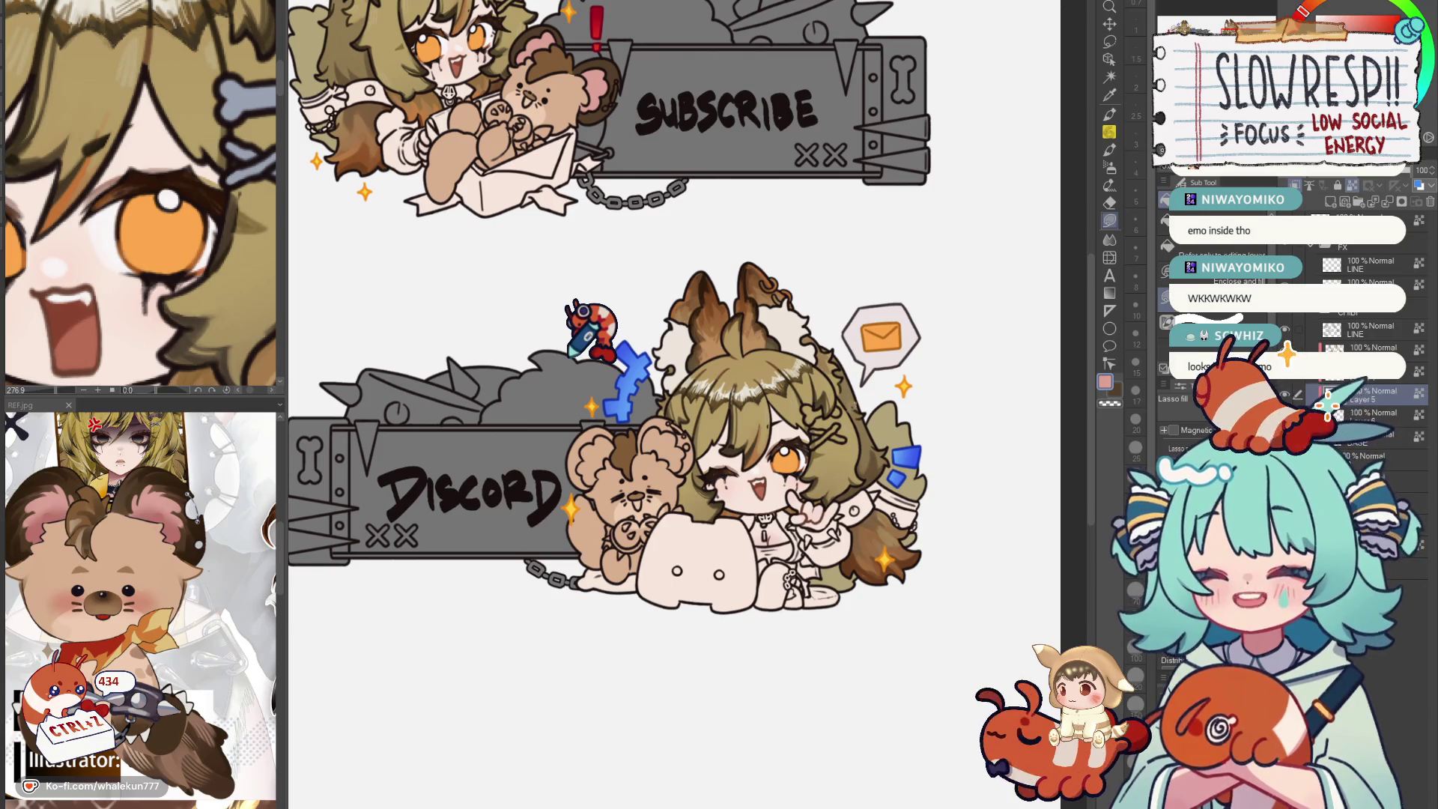
pyautogui.scroll(2, 590, 326)
pyautogui.scroll(2, 865, 322)
pyautogui.scroll(2, 713, 402)
pyautogui.scroll(1, 850, 379)
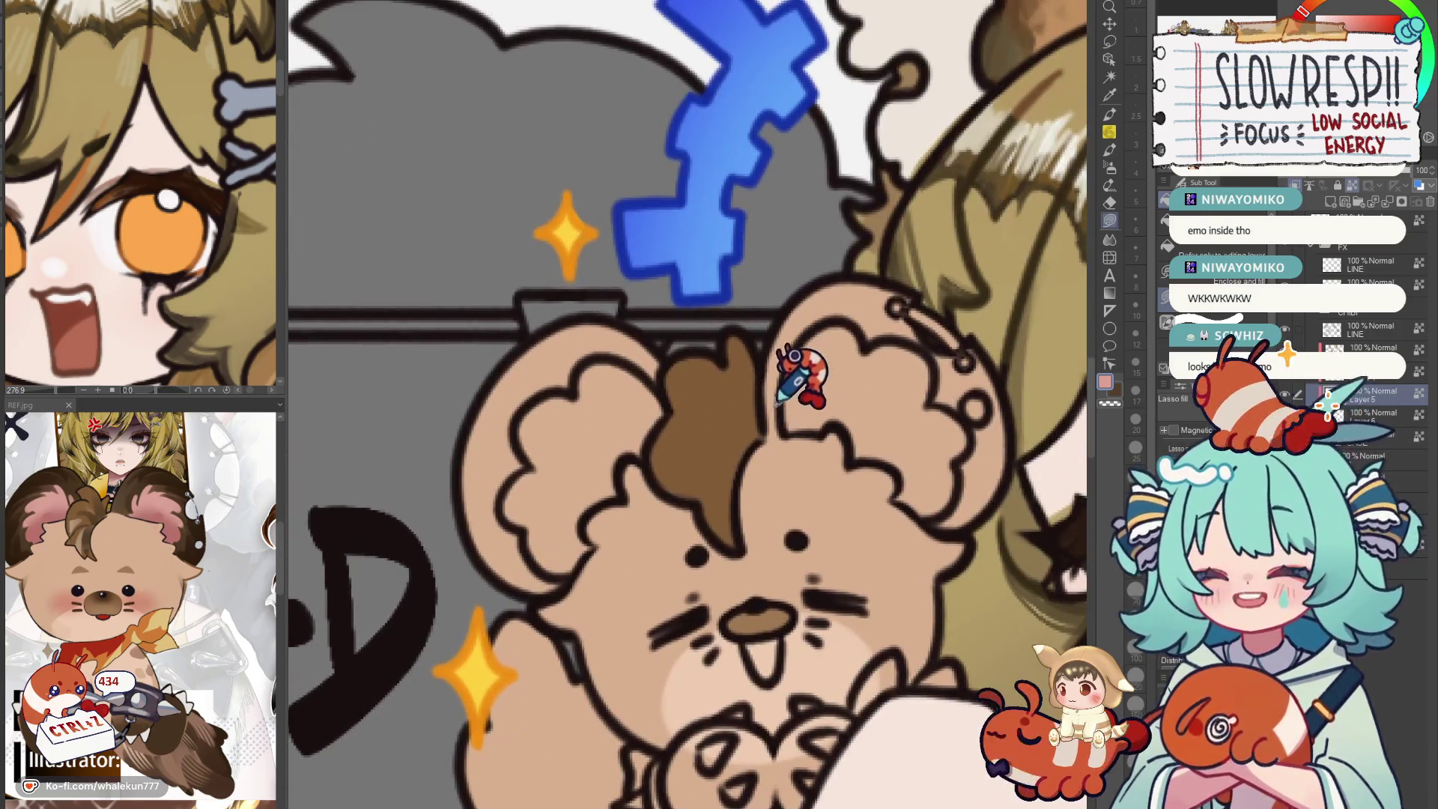
# Fill the Discord bear's right ear pink, auto-select it, and paint the outer rim brown.
pyautogui.moveTo(763, 435); pyautogui.dragTo(953, 508)
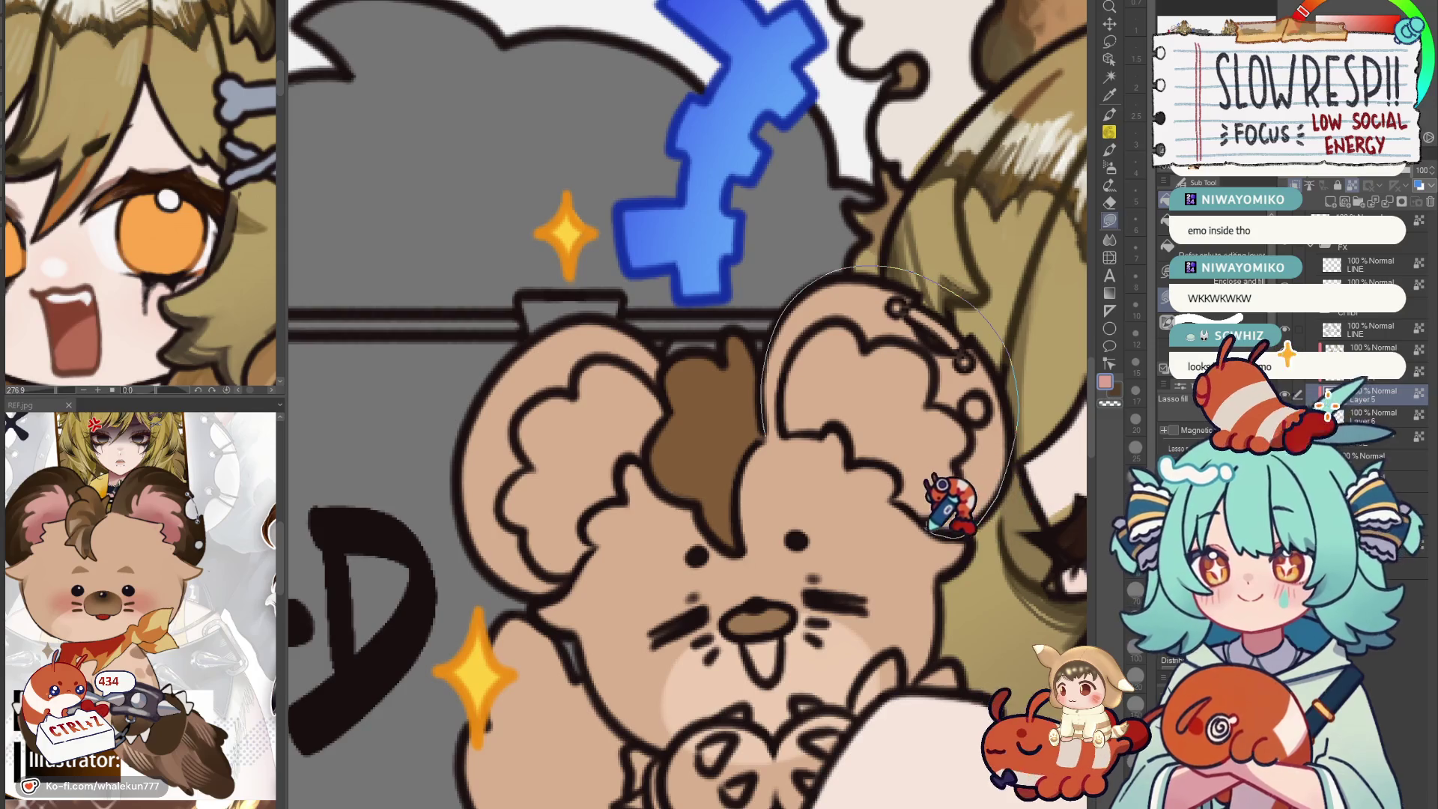
pyautogui.moveTo(952, 508); pyautogui.dragTo(800, 409)
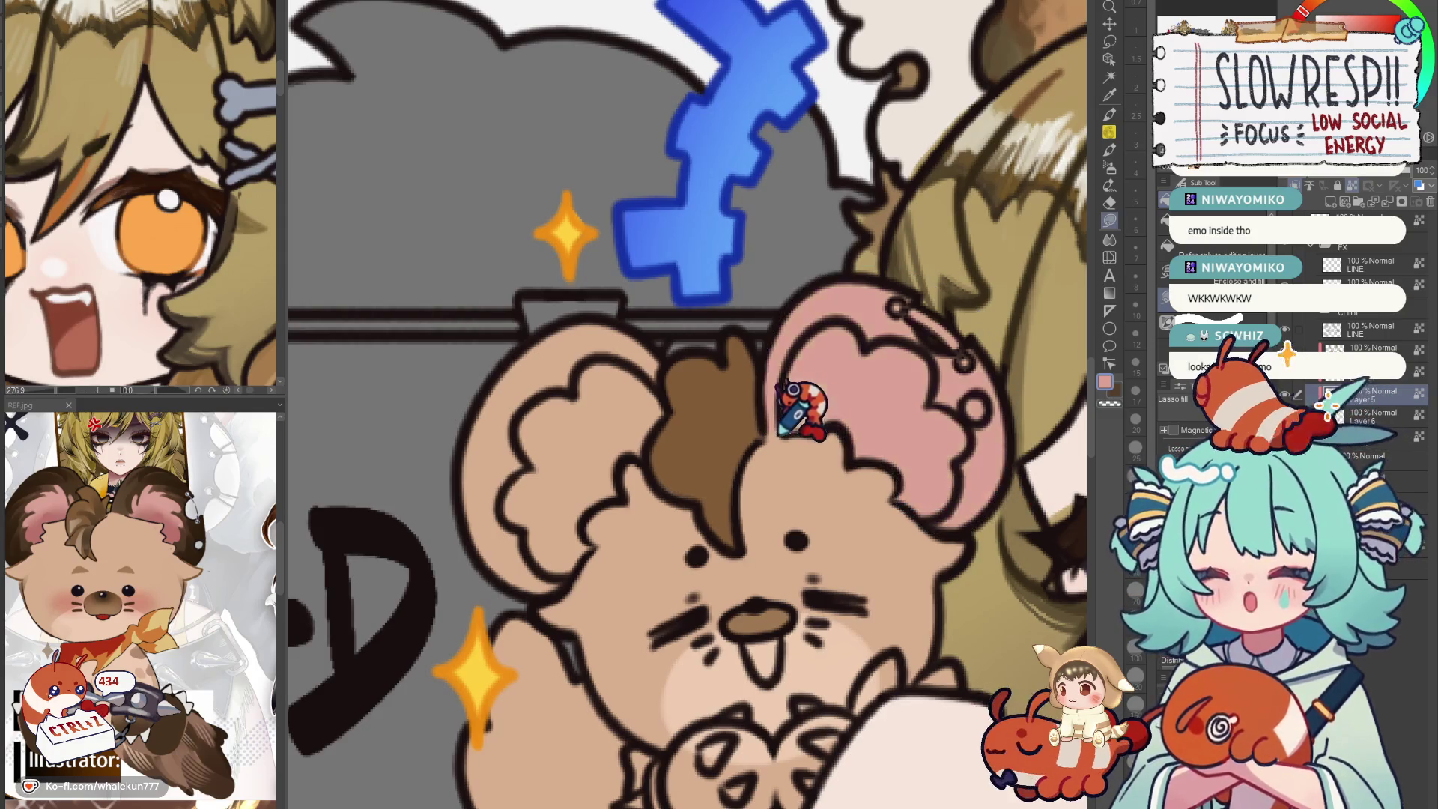
pyautogui.hotkey('ctrl', 'shift', 'n')
pyautogui.press('w')
pyautogui.click(963, 377)
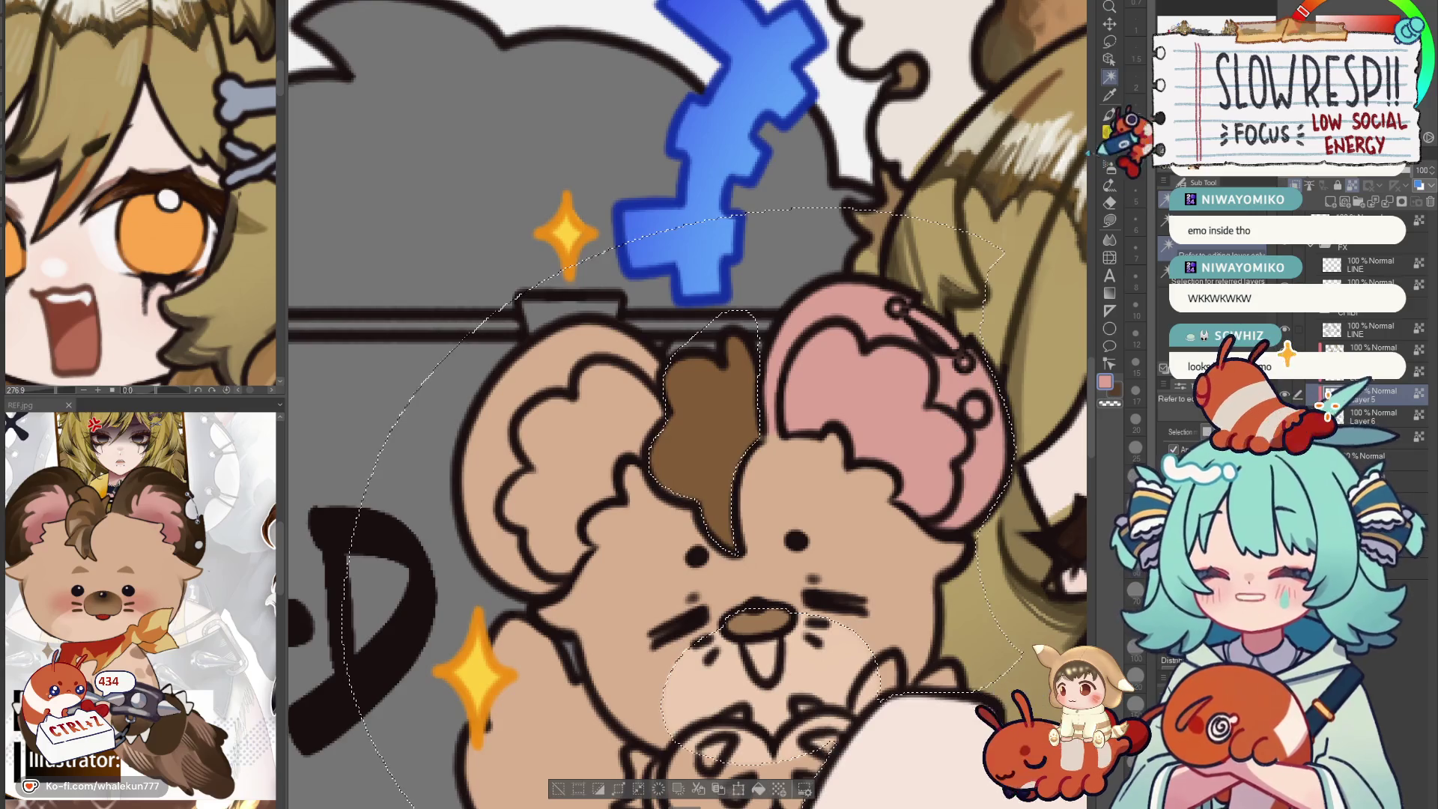
pyautogui.hotkey('ctrl', 'd')
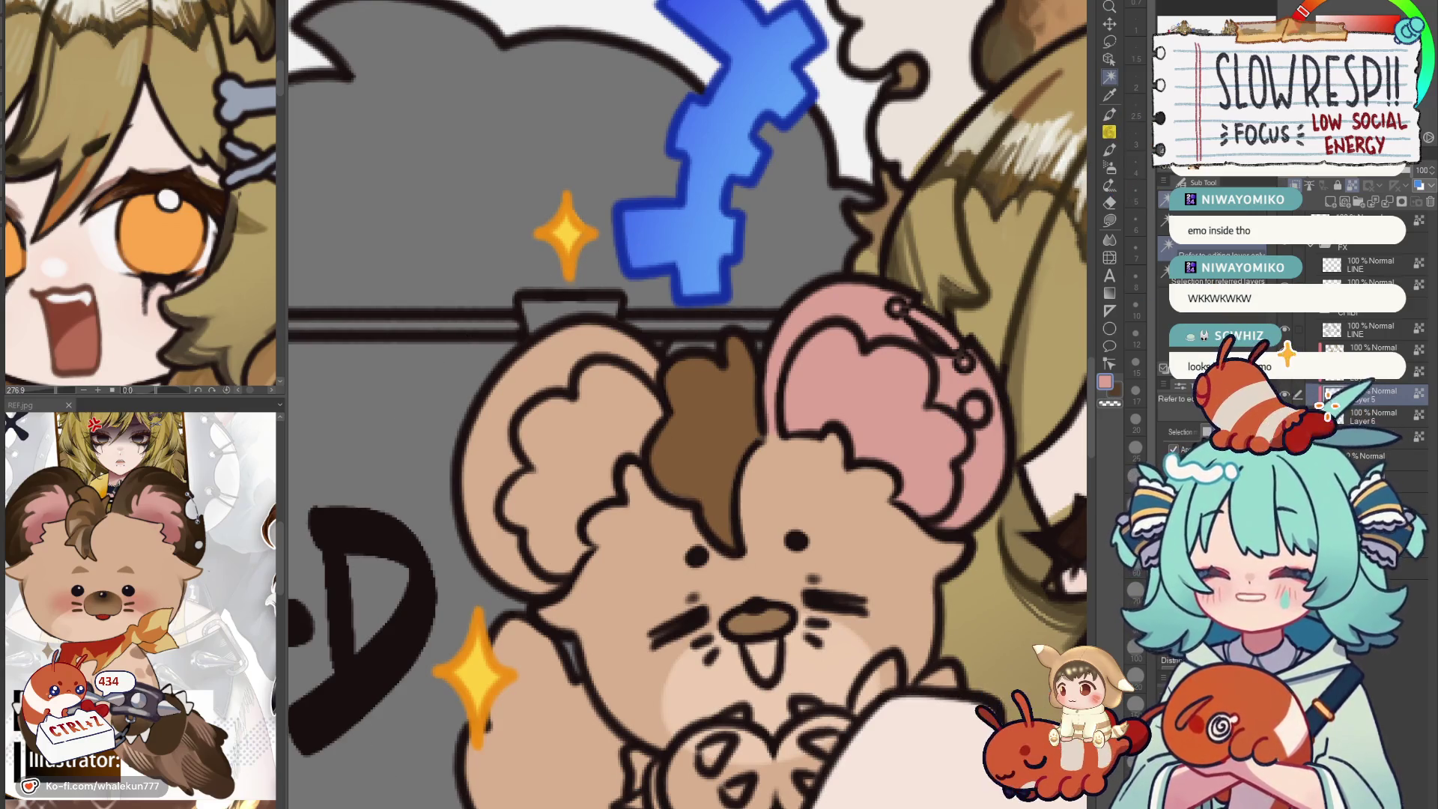
pyautogui.click(930, 321)
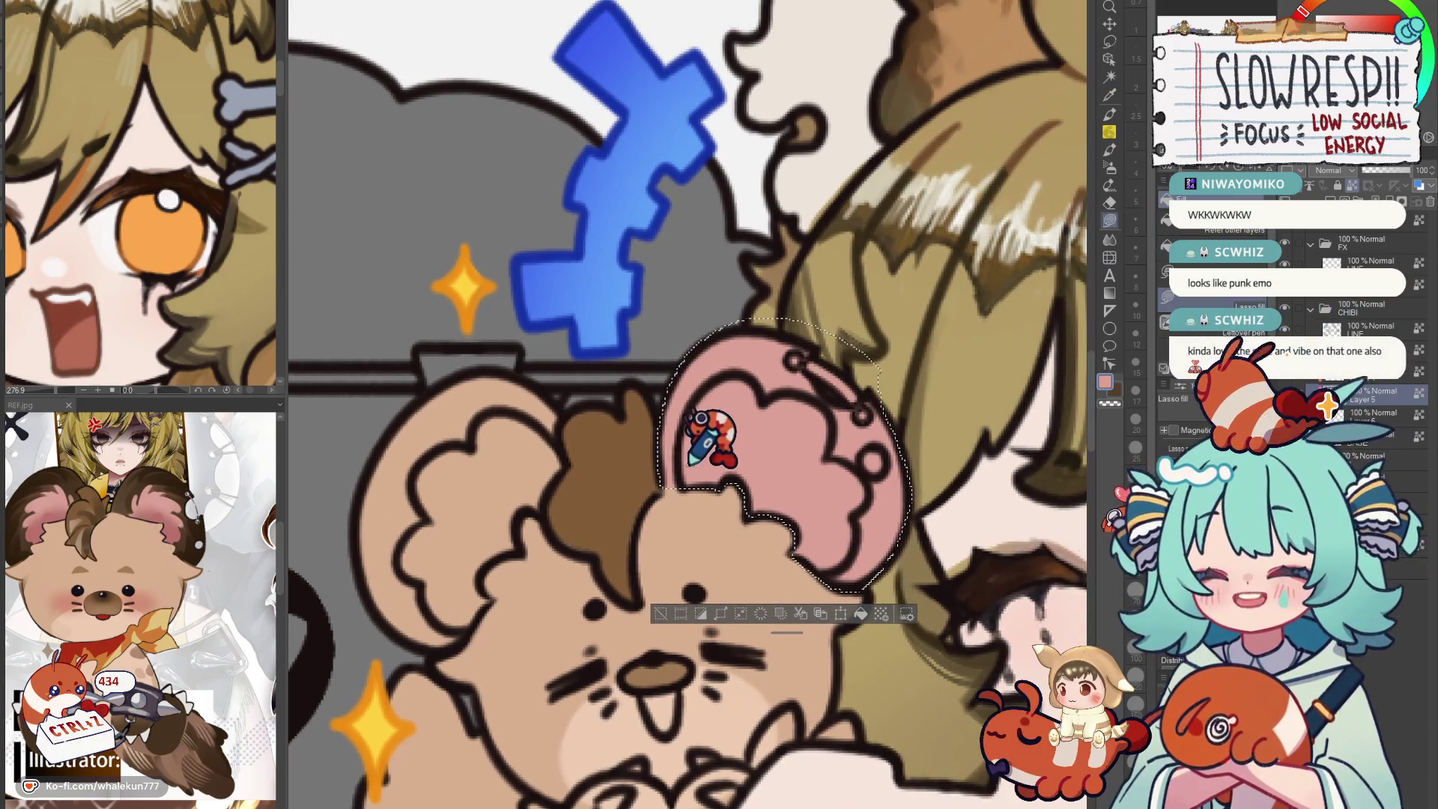
pyautogui.moveTo(678, 455)
pyautogui.mouseDown()
pyautogui.moveTo(747, 337)
pyautogui.moveTo(815, 360)
pyautogui.moveTo(836, 568)
pyautogui.mouseUp()
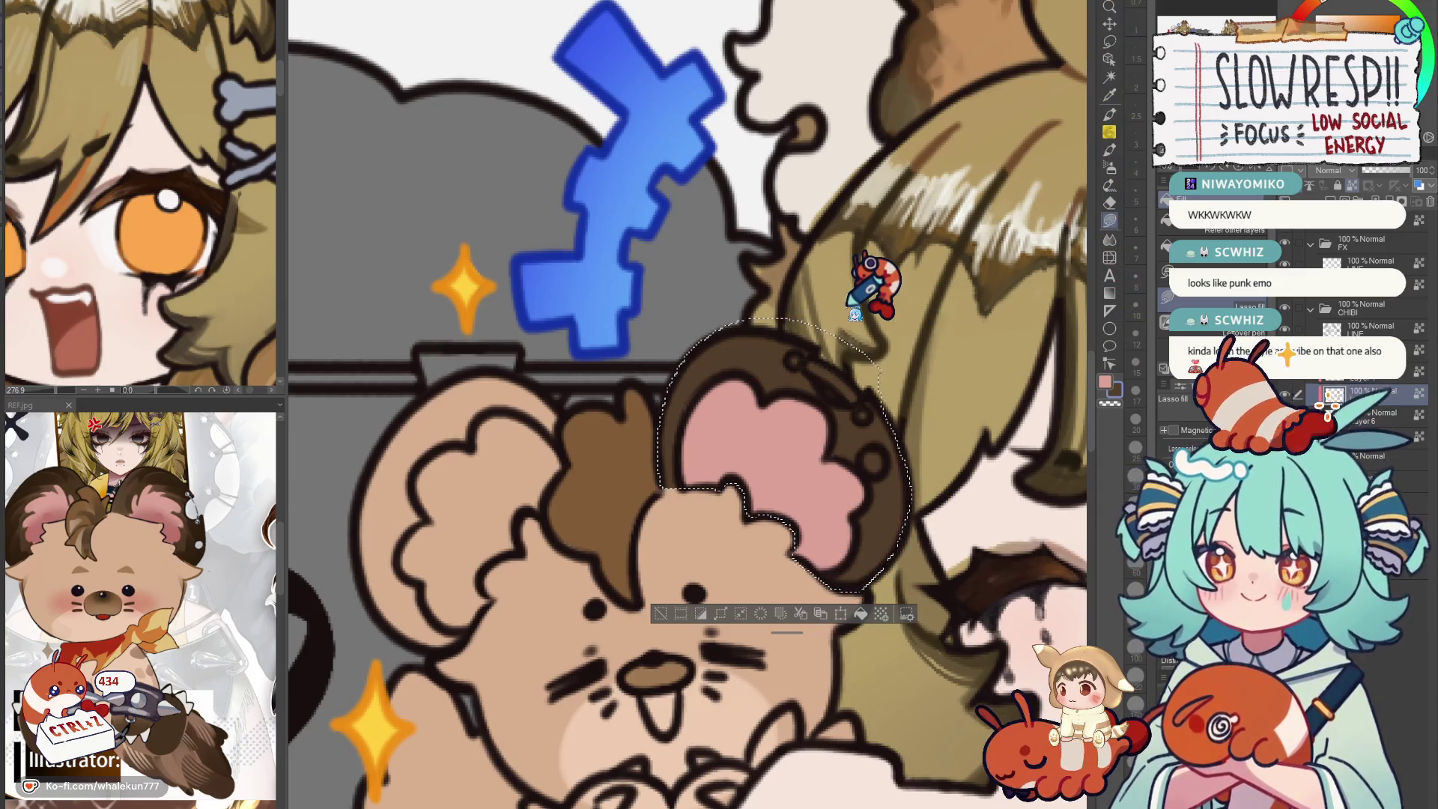
pyautogui.hotkey('ctrl', 'd')
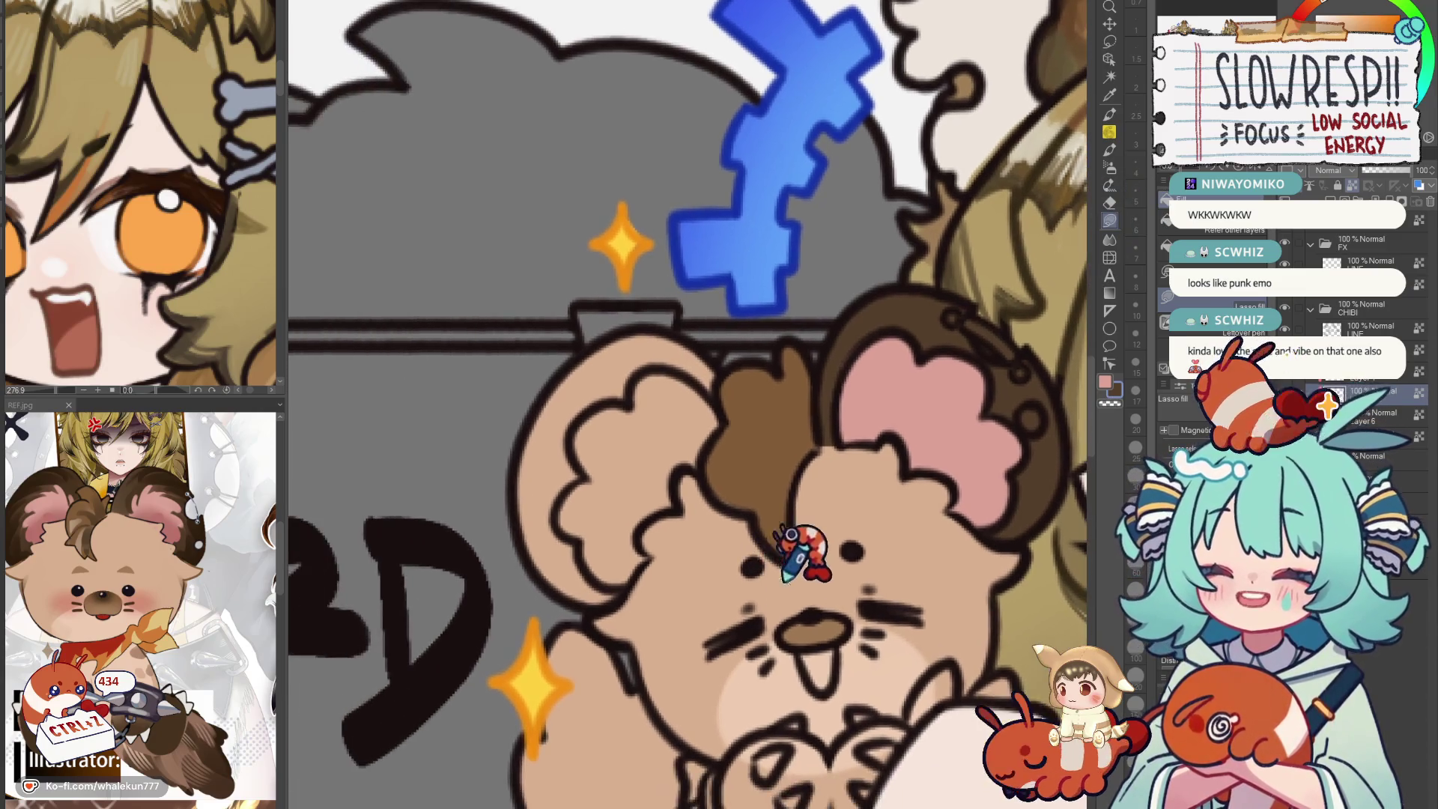
# Lasso-fill the bear's left ear brown with a pink inner area.
pyautogui.moveTo(1107, 311); pyautogui.dragTo(722, 546)
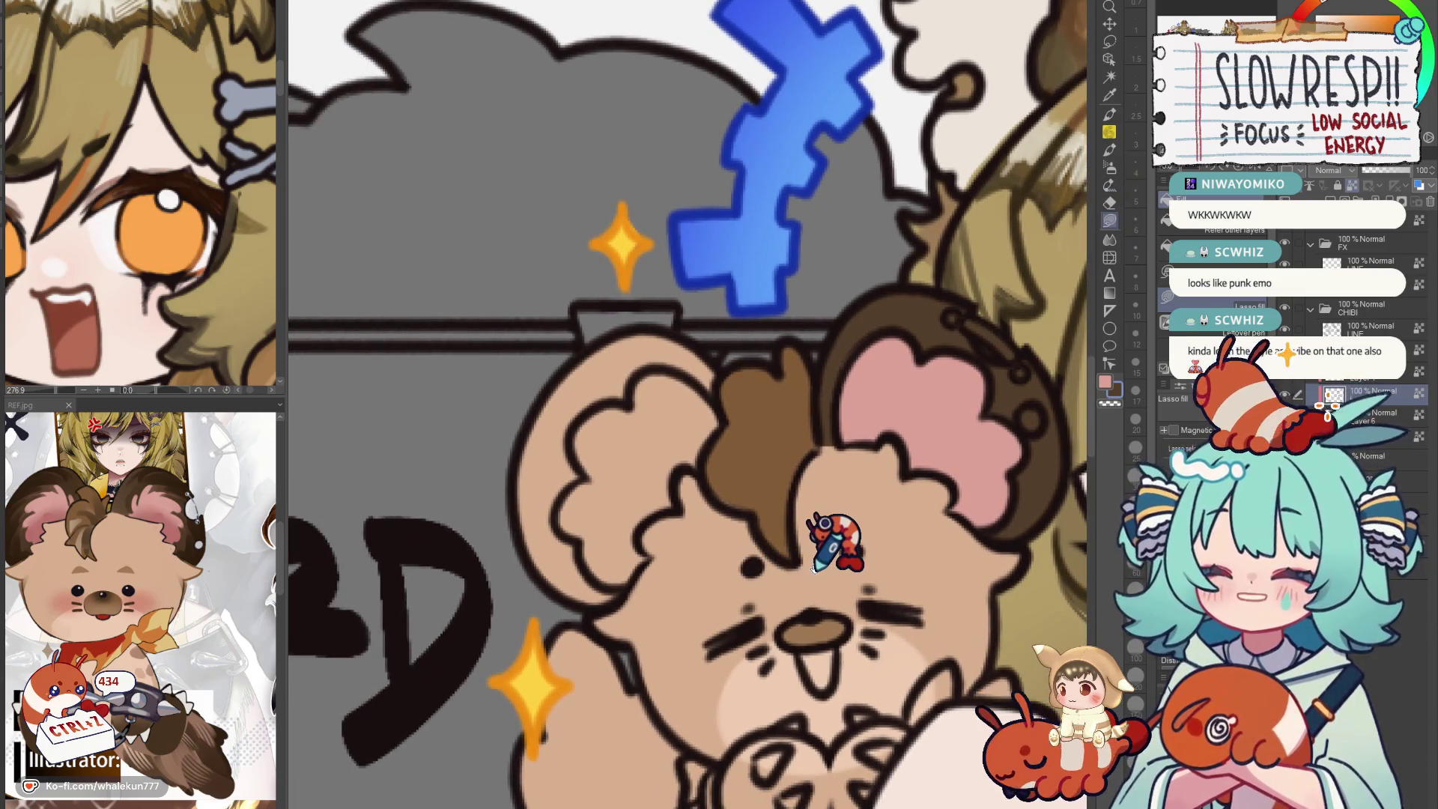
pyautogui.moveTo(718, 365); pyautogui.dragTo(727, 440)
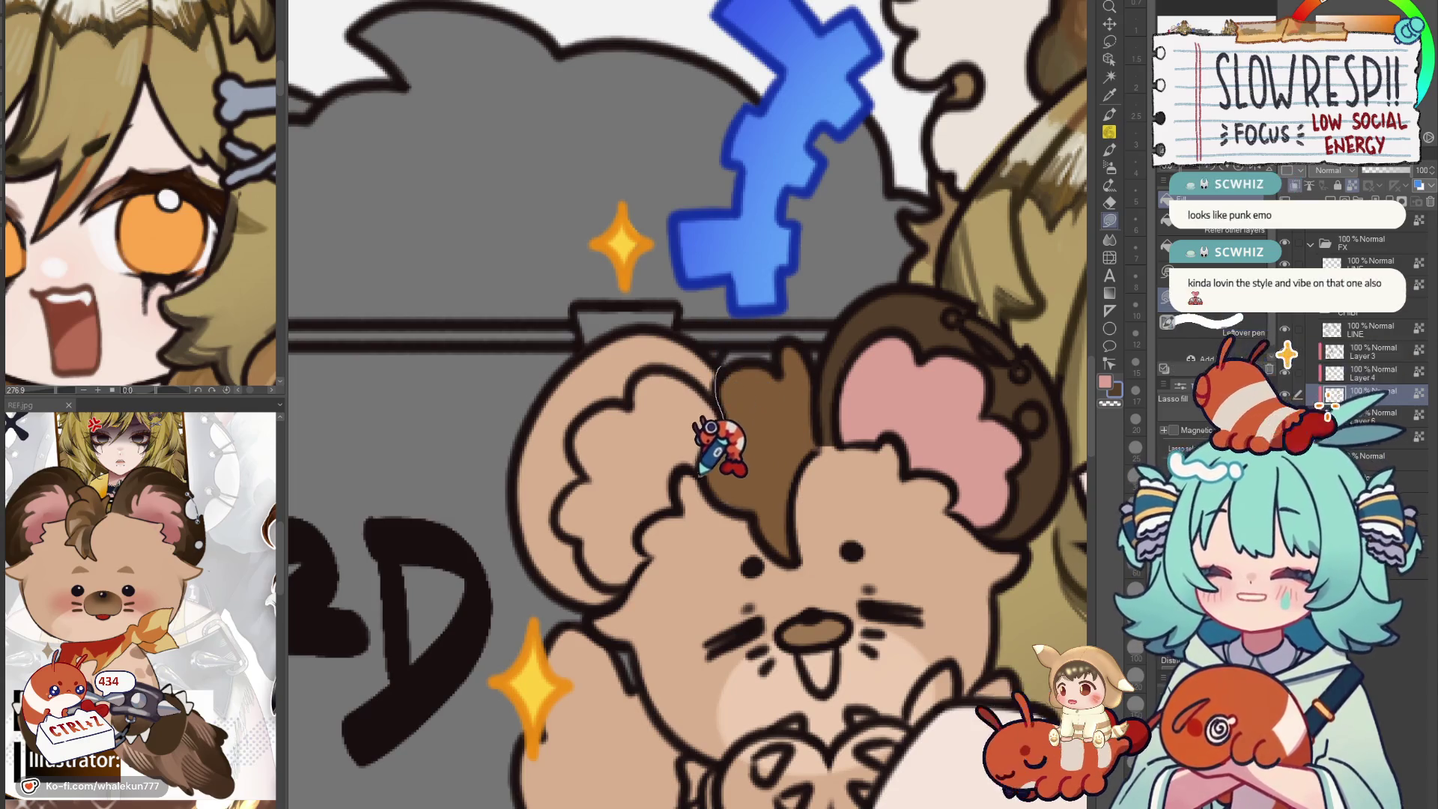
pyautogui.click(552, 577)
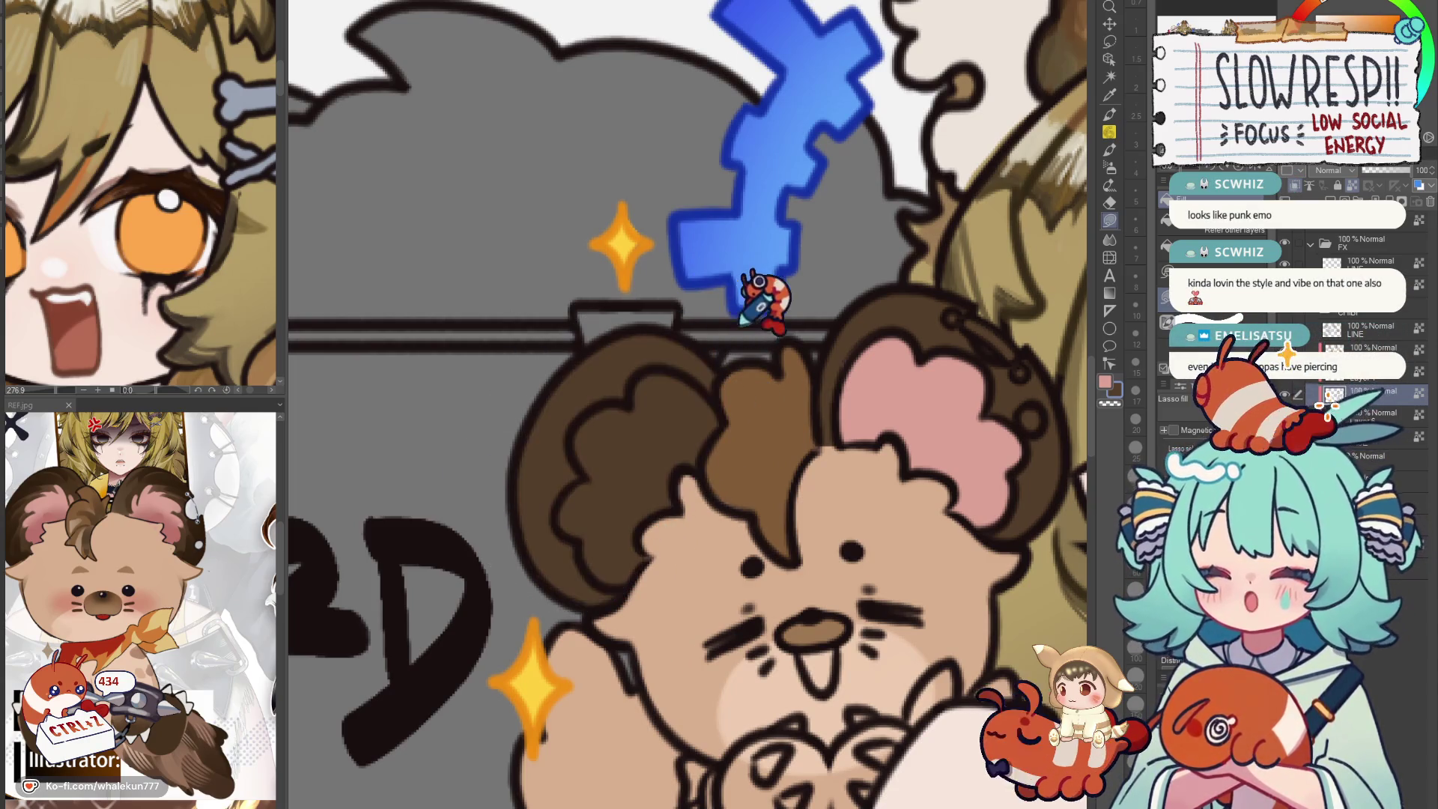
pyautogui.moveTo(719, 418); pyautogui.dragTo(568, 514)
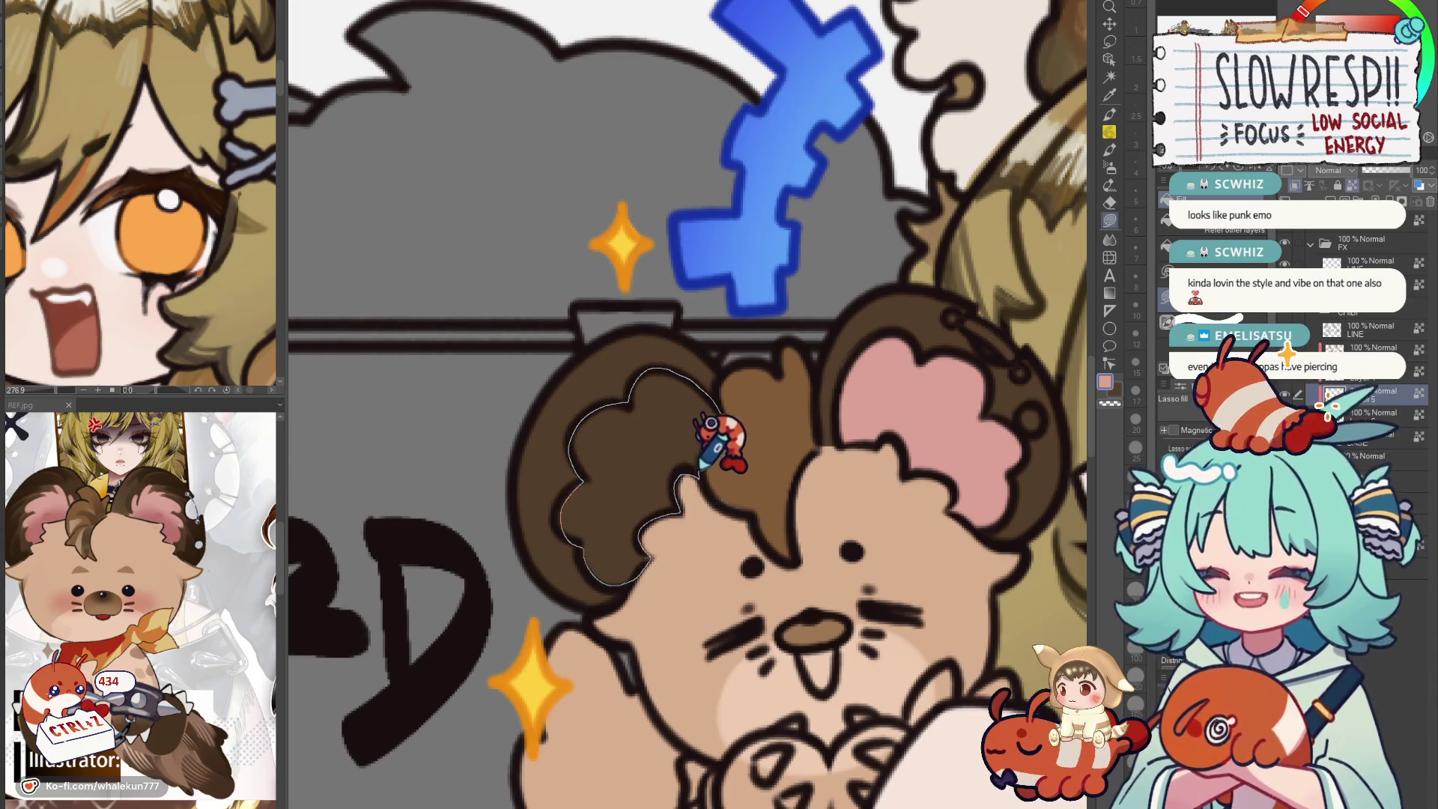
pyautogui.moveTo(575, 517); pyautogui.dragTo(728, 393)
pyautogui.scroll(-5, 709, 439)
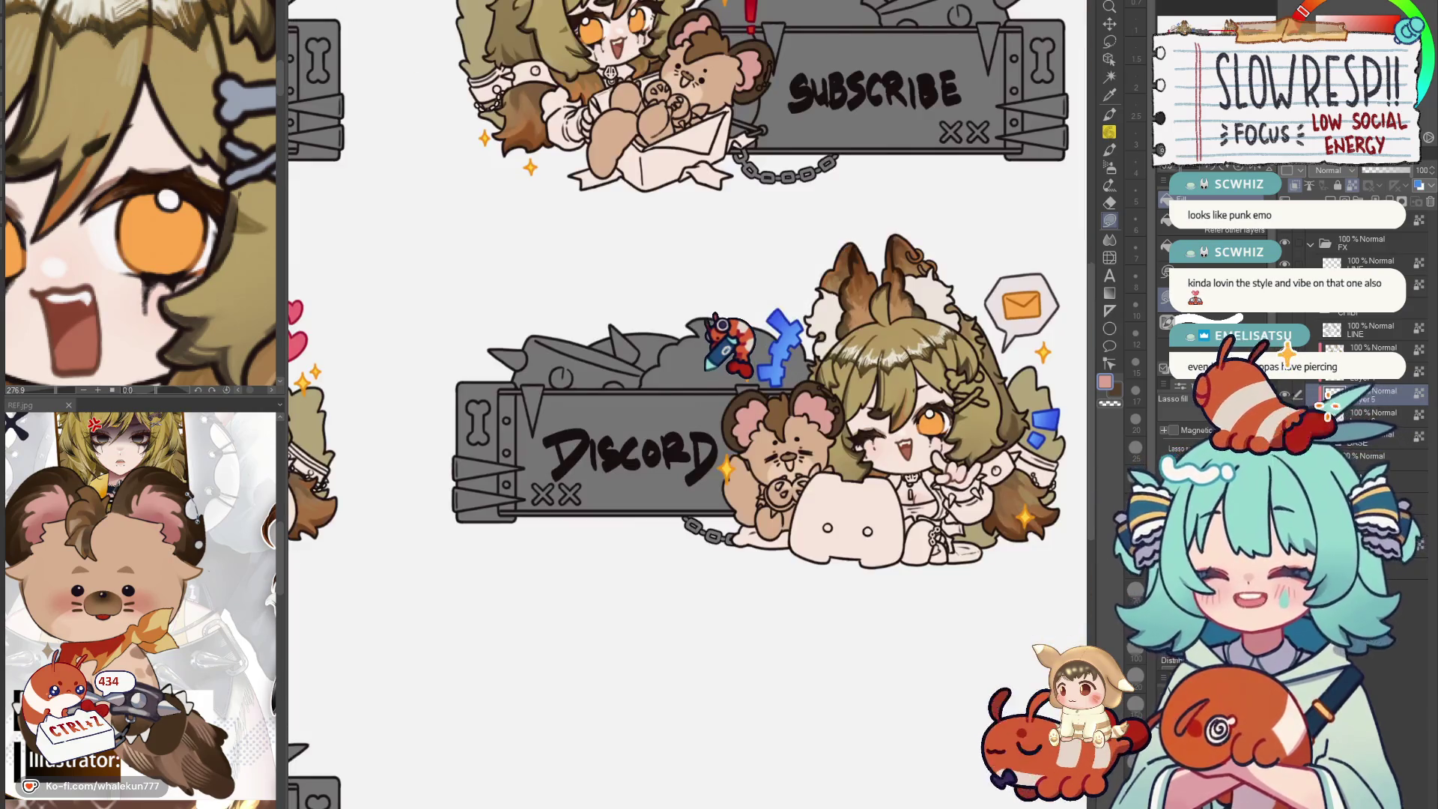
pyautogui.scroll(-2, 652, 588)
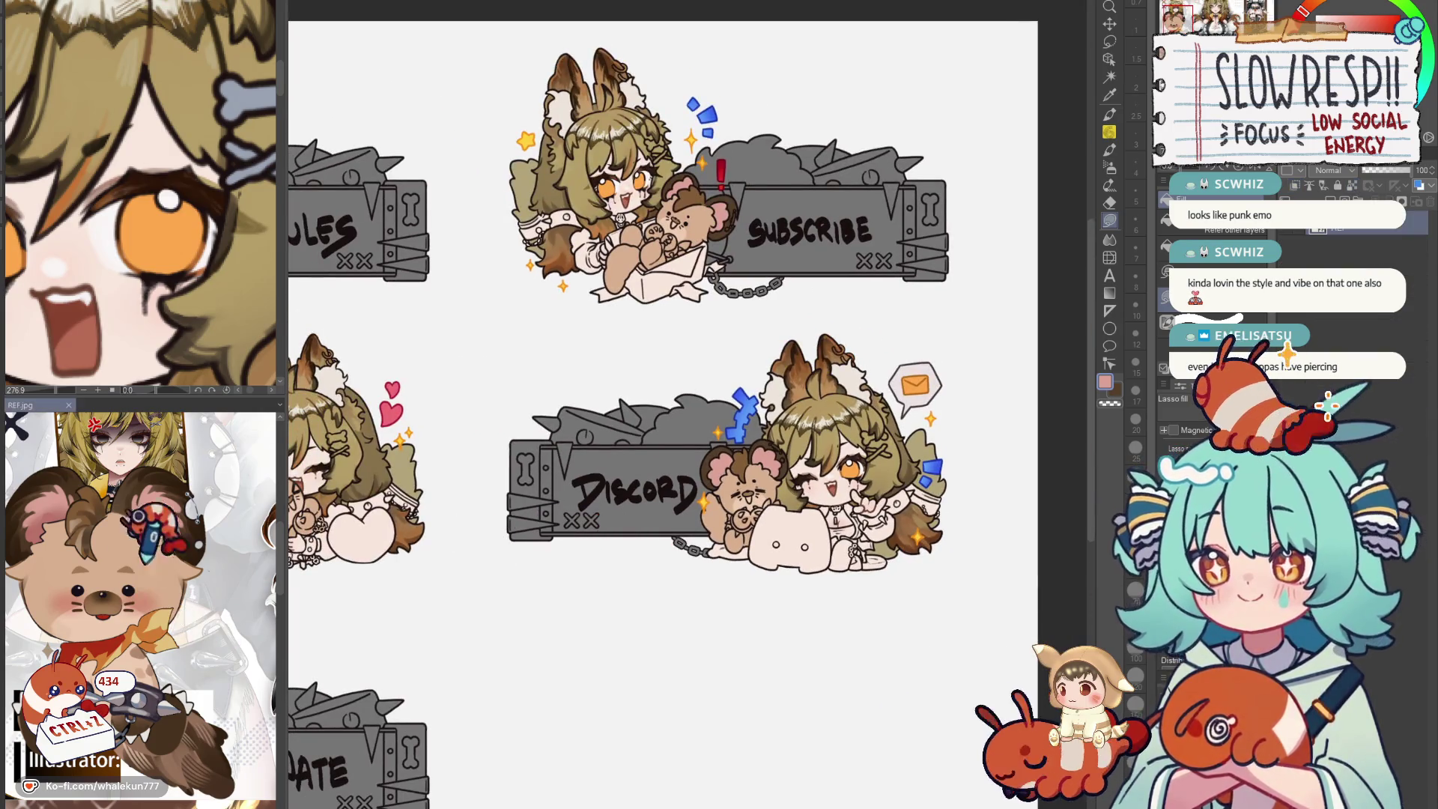
# Review the Rules bear's ears and pan to the Subscribe and Discord banners.
pyautogui.moveTo(621, 510); pyautogui.dragTo(675, 540)
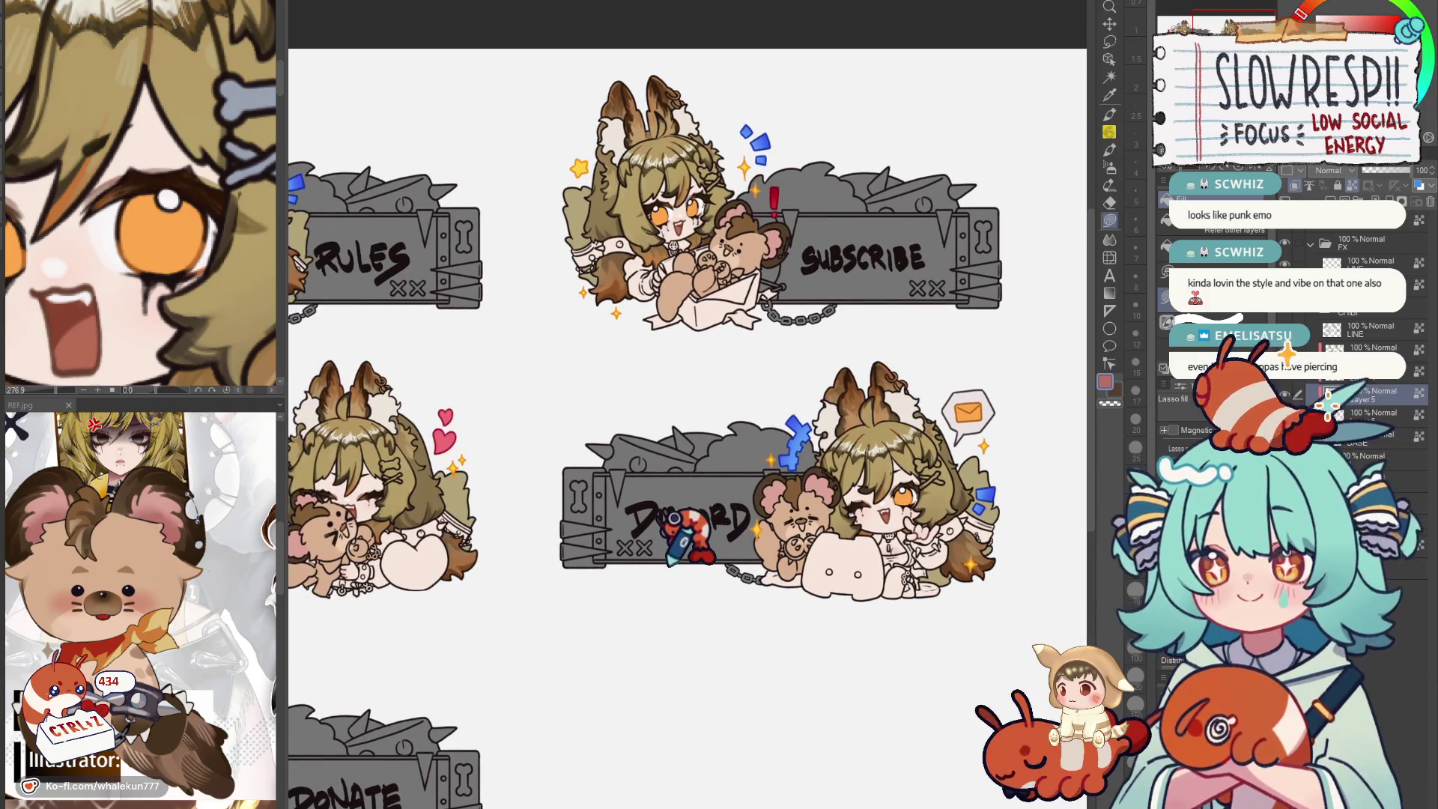
pyautogui.scroll(2, 567, 449)
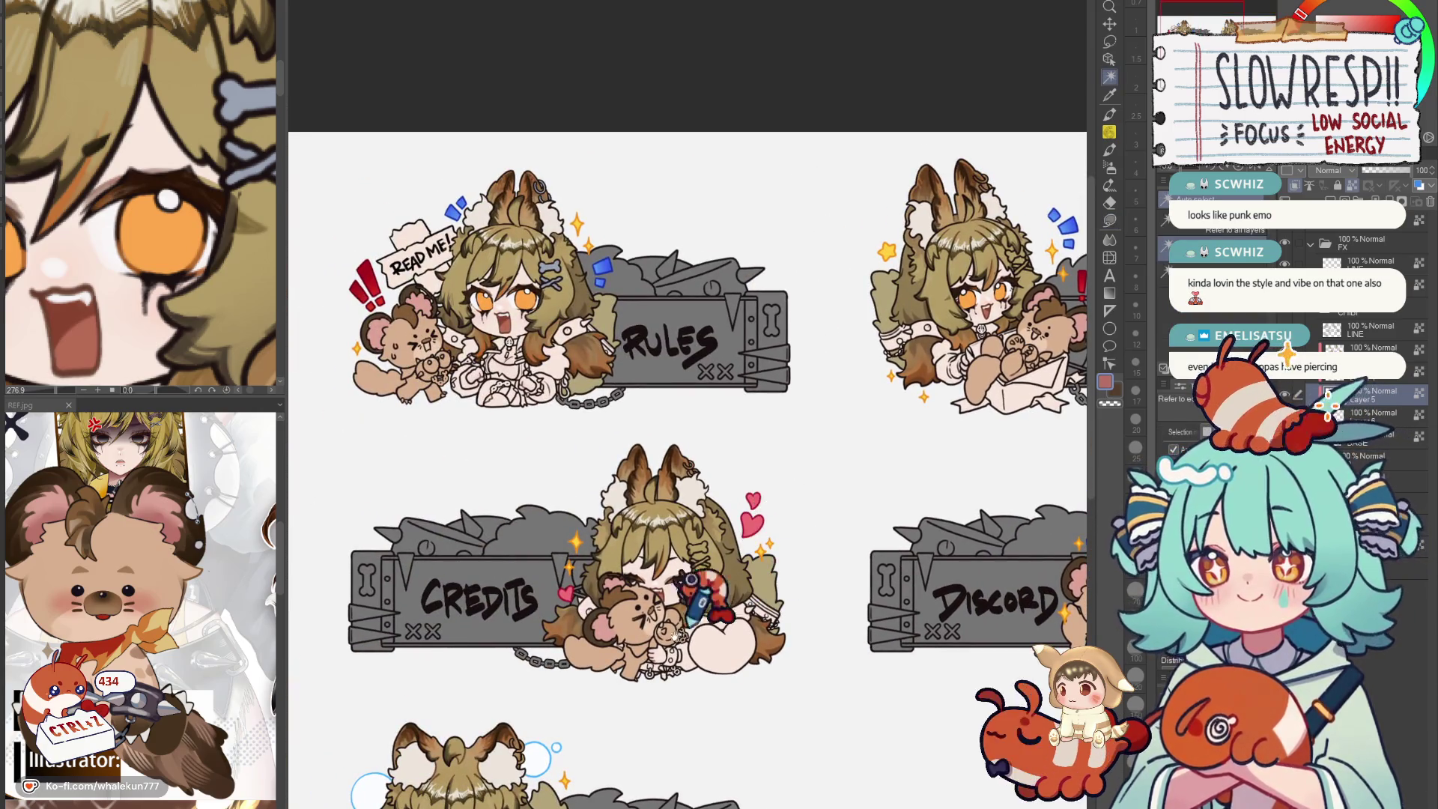
pyautogui.scroll(-2, 558, 452)
pyautogui.scroll(4, 562, 438)
pyautogui.click(552, 438)
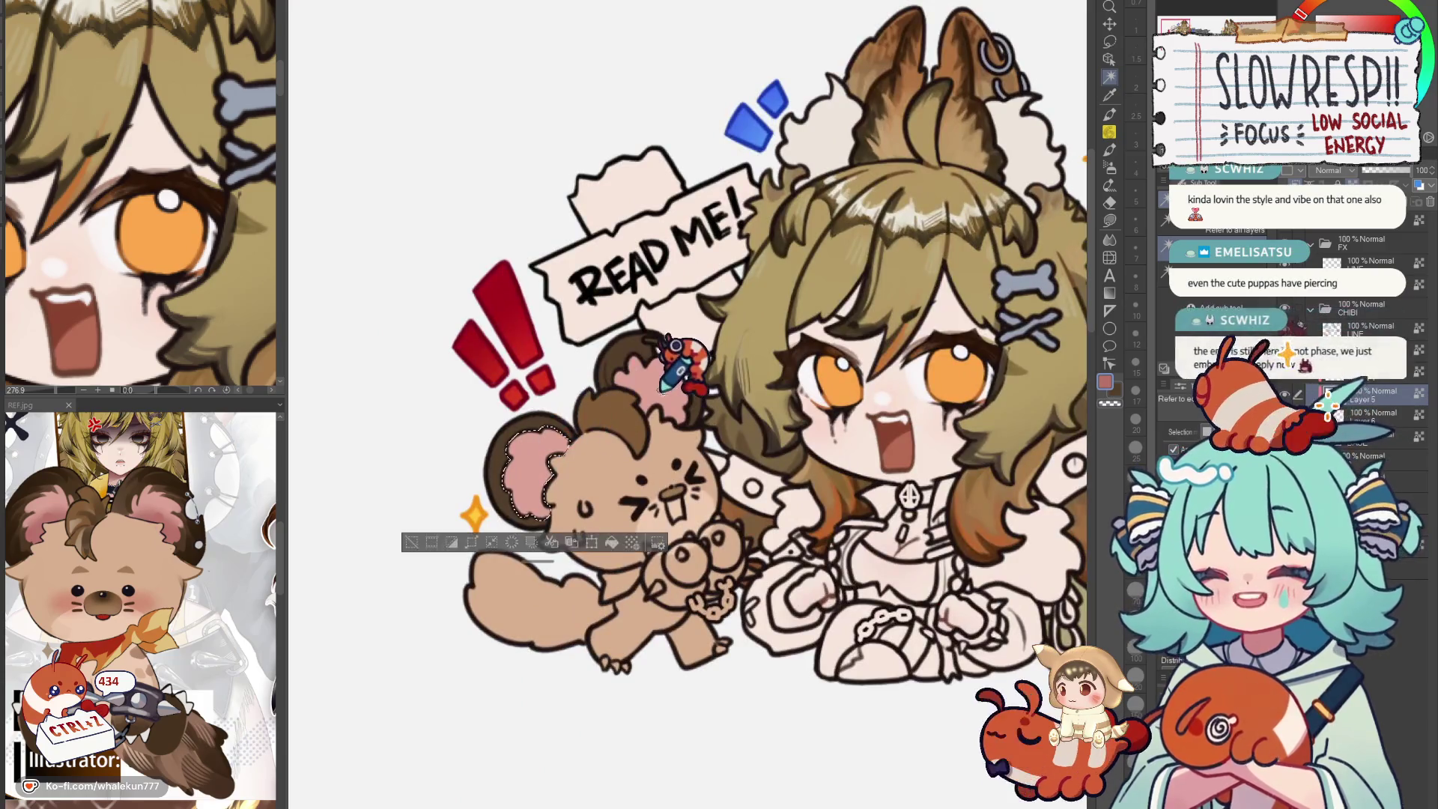
pyautogui.scroll(-3, 904, 579)
pyautogui.scroll(1, 601, 421)
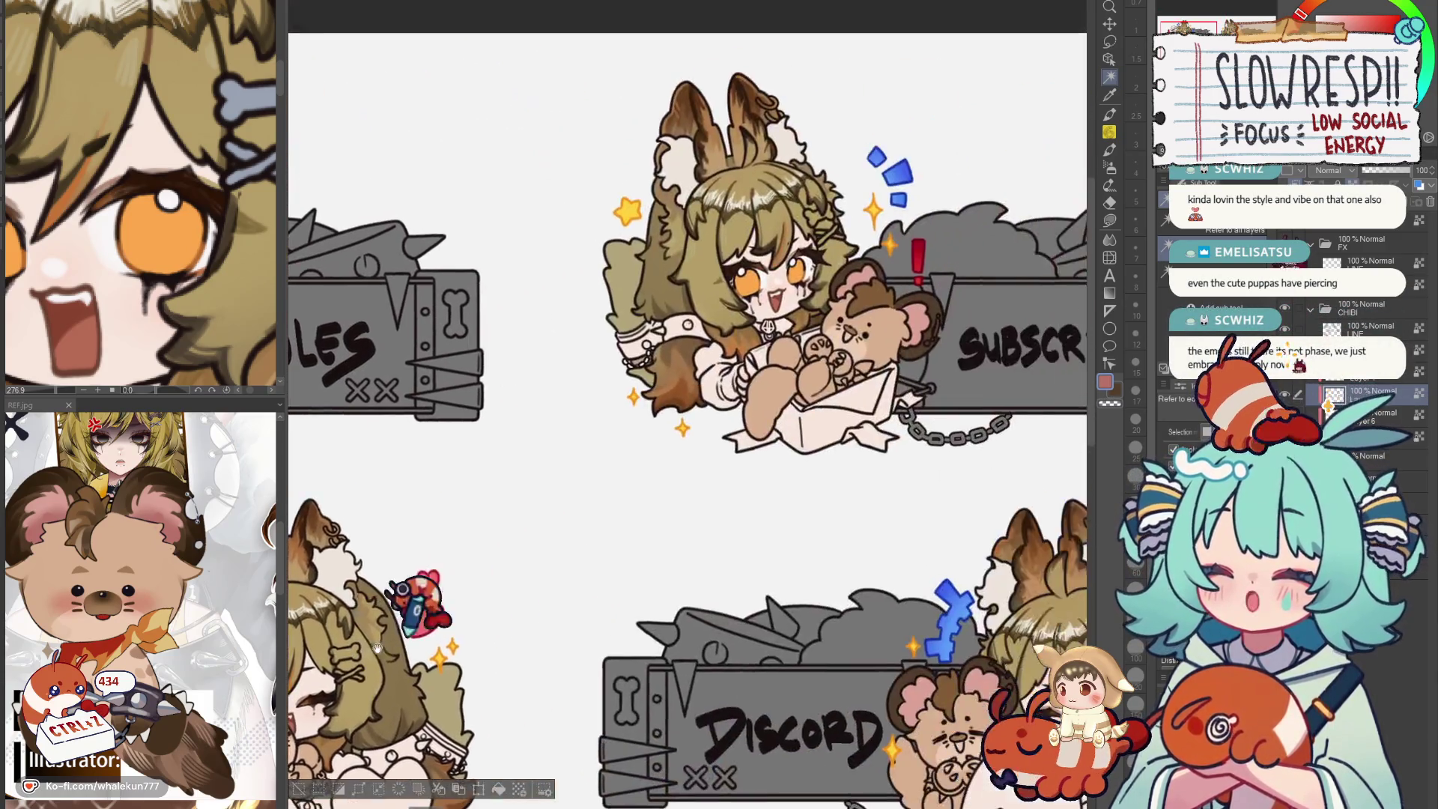
pyautogui.moveTo(767, 587); pyautogui.dragTo(814, 337)
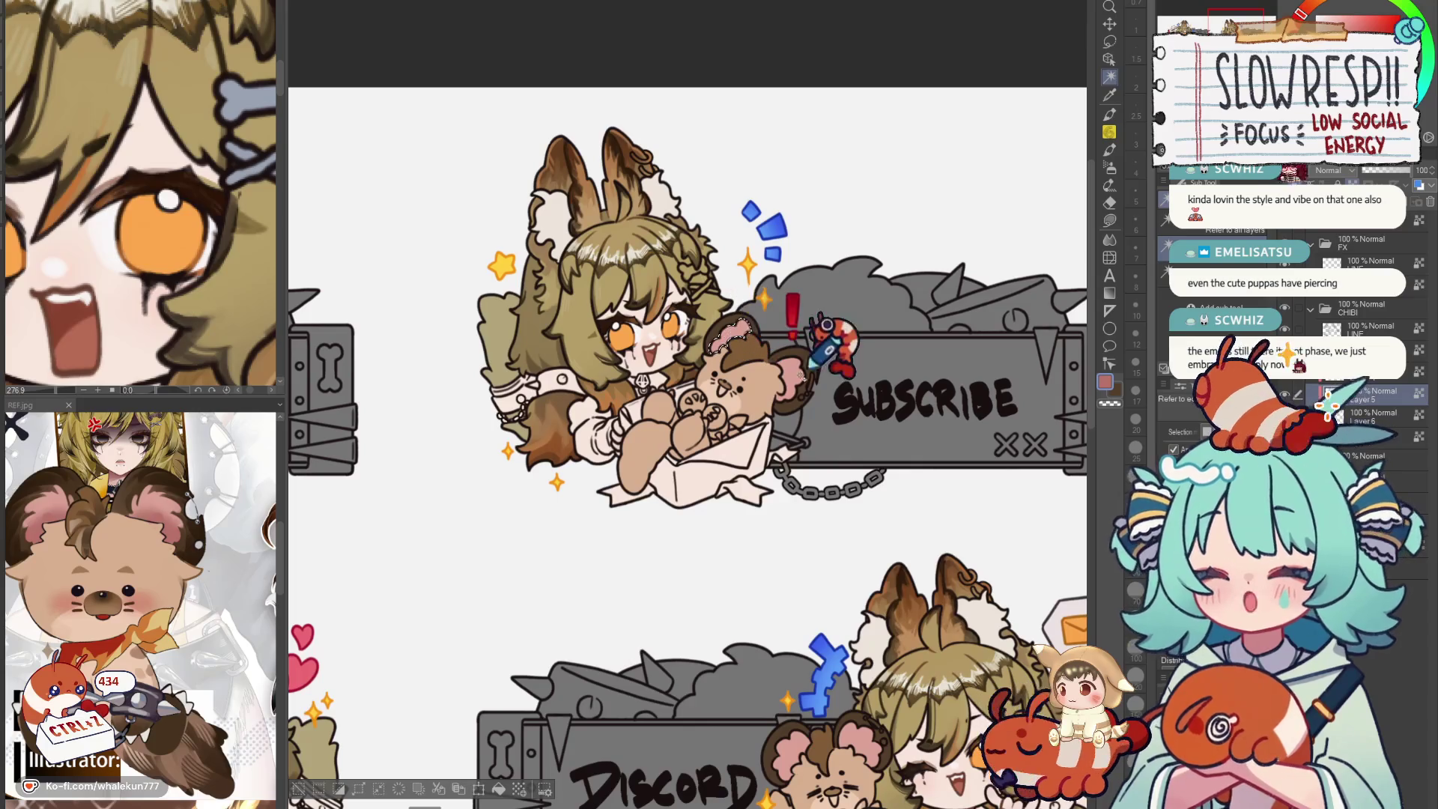
pyautogui.scroll(-3, 820, 354)
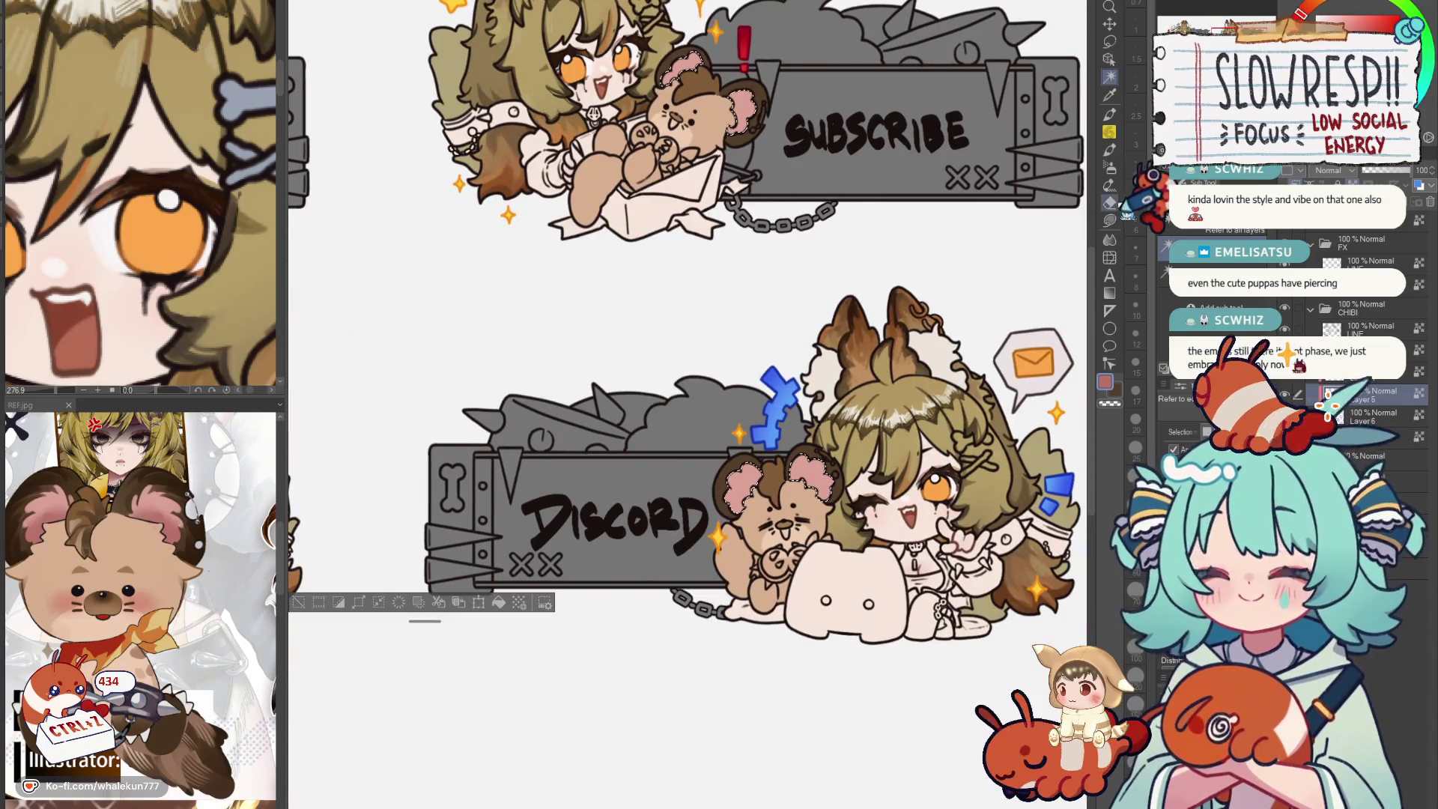
# Switch to the Pen tool at brush size 25 and clear the selection.
pyautogui.click(1109, 113)
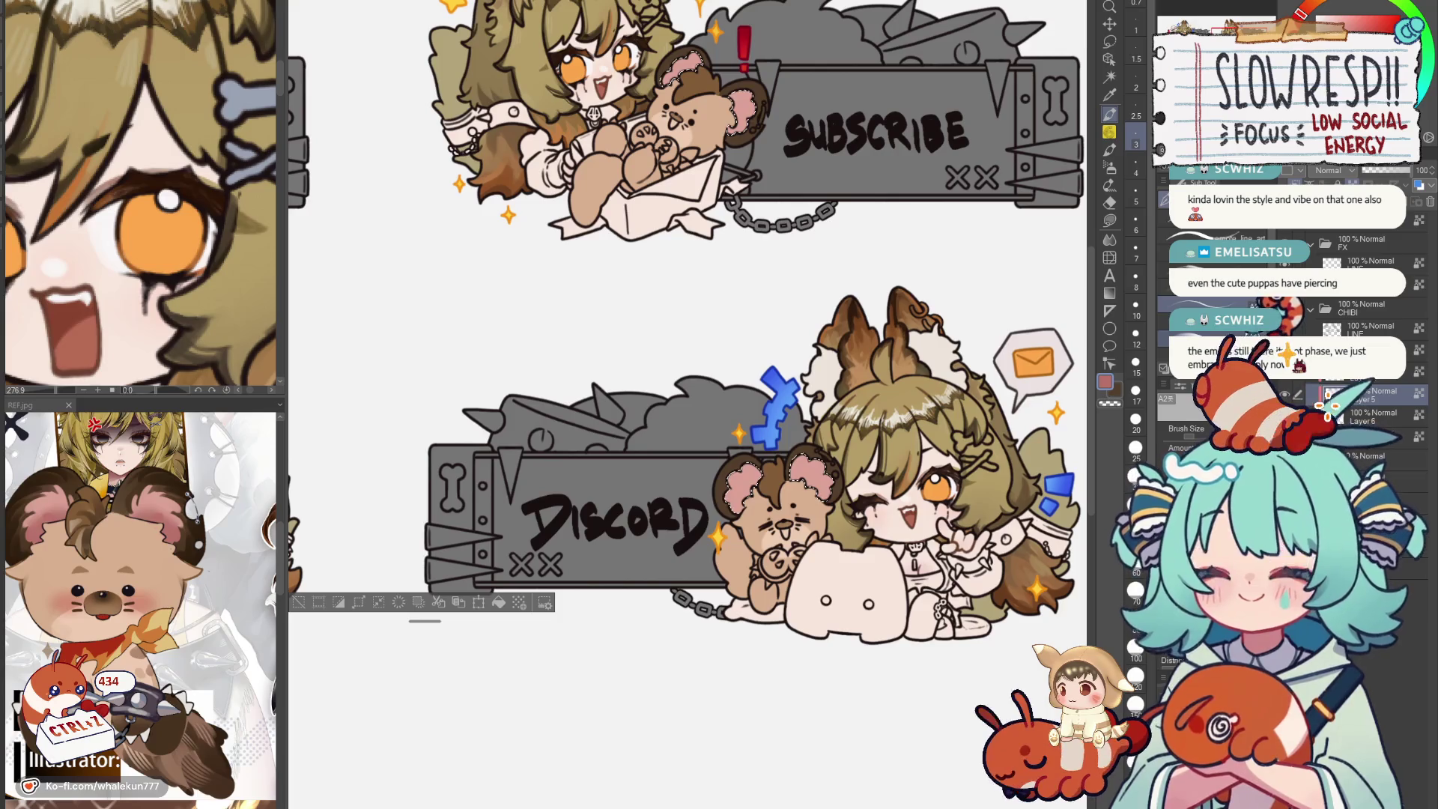
pyautogui.press(']')
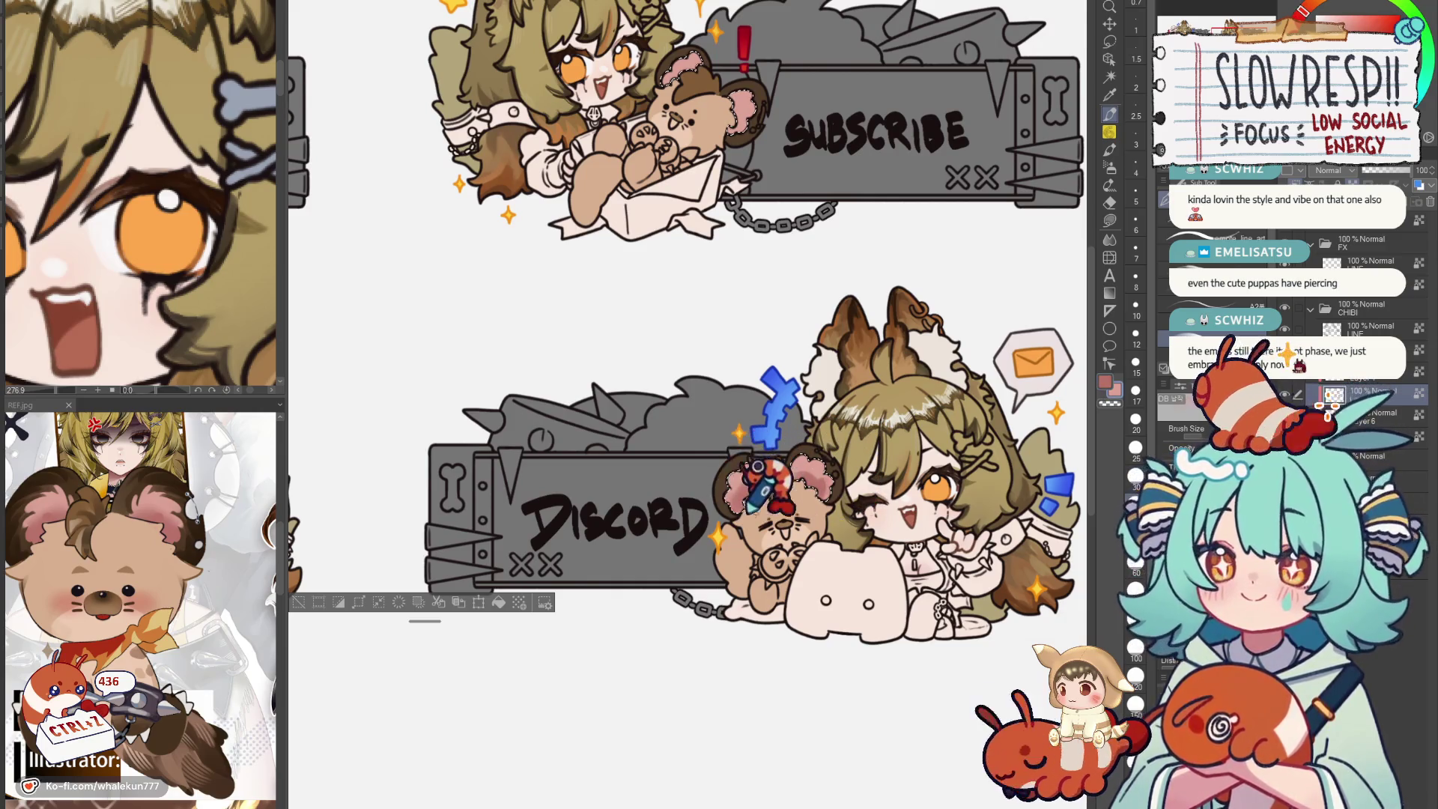
pyautogui.hotkey('ctrl', 'd')
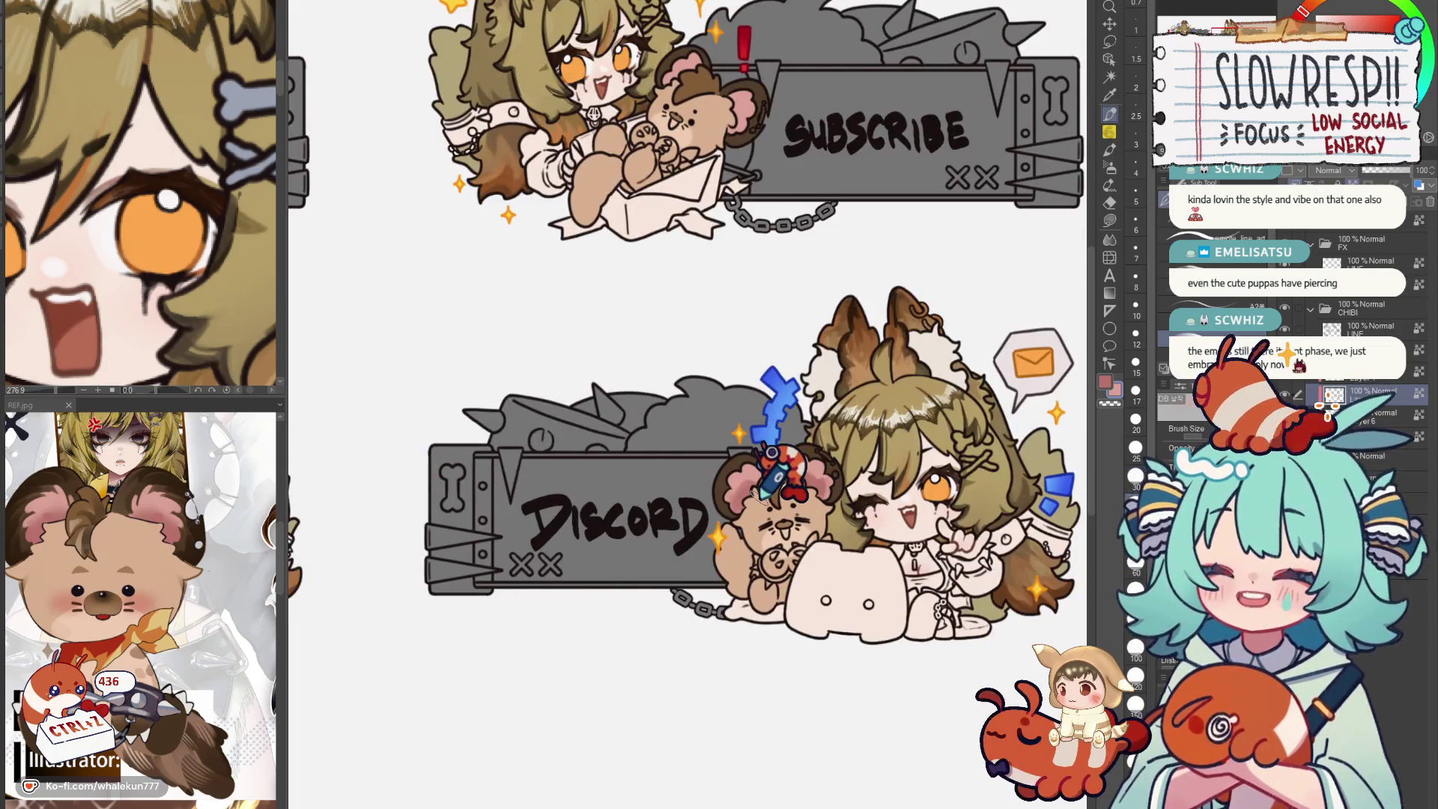
pyautogui.scroll(5, 775, 473)
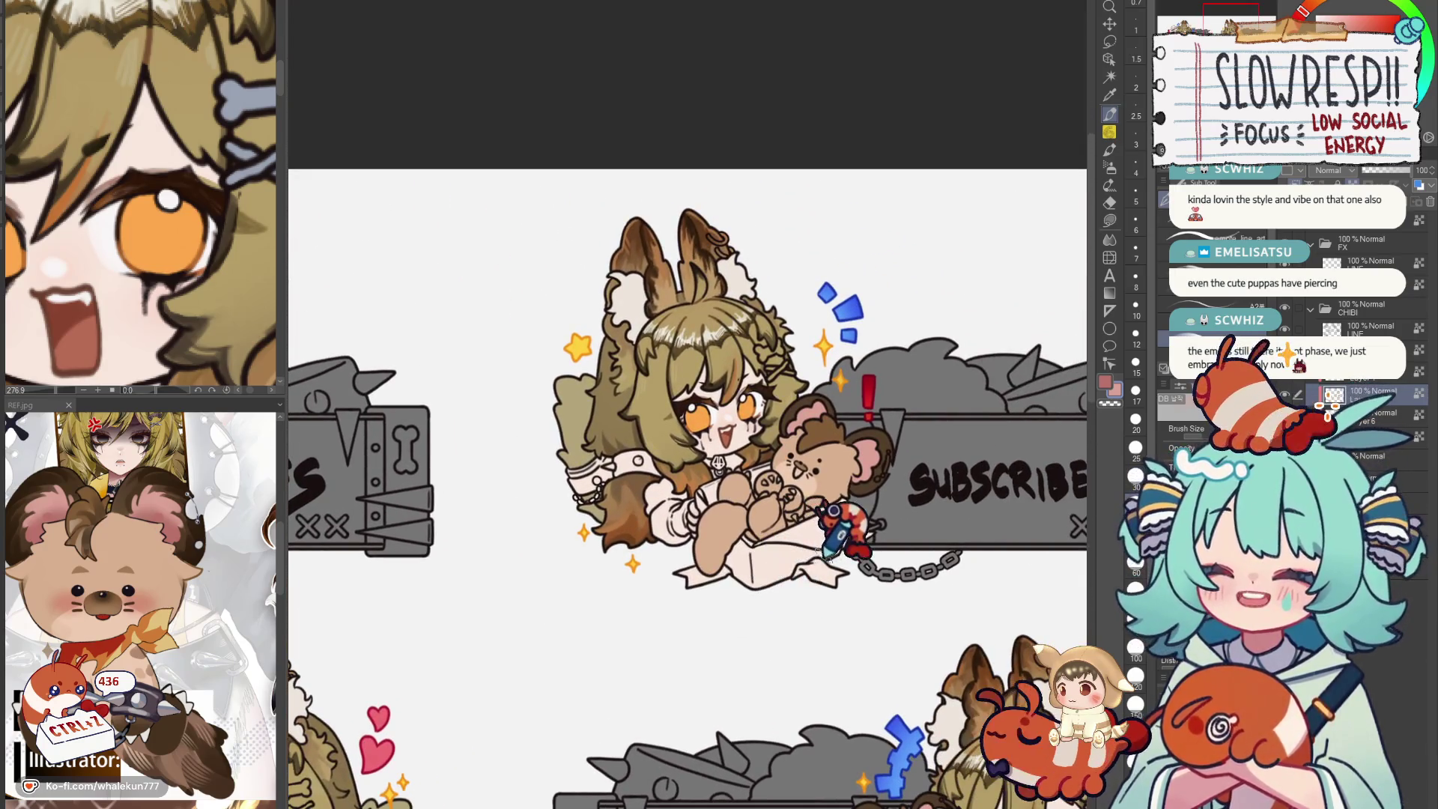
# Add a new empty raster layer (Layer 5) above the banner artwork.
pyautogui.moveTo(844, 488)
pyautogui.mouseDown()
pyautogui.moveTo(780, 497)
pyautogui.moveTo(807, 474)
pyautogui.moveTo(786, 466)
pyautogui.mouseUp()
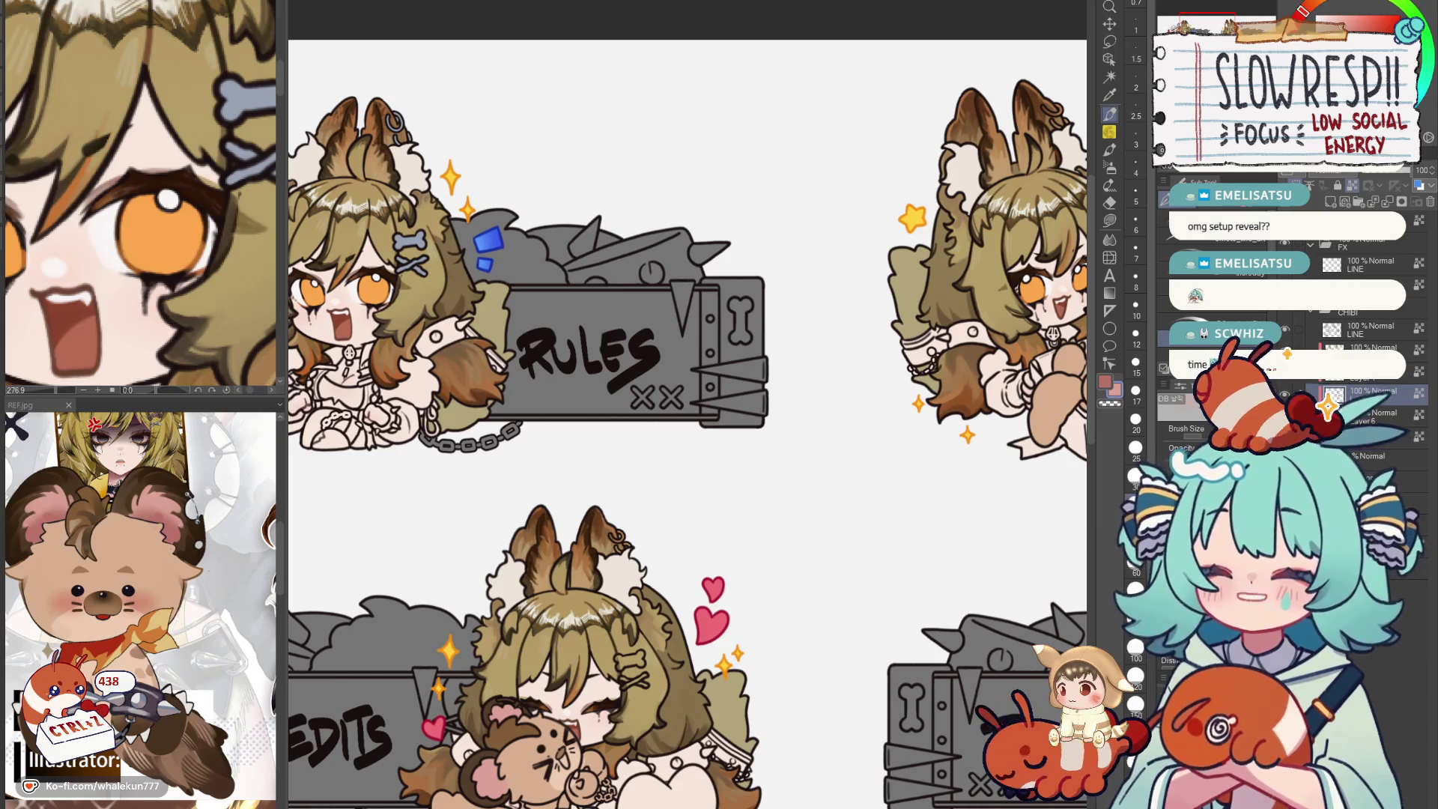
pyautogui.hotkey('ctrl', 'shift', 'n')
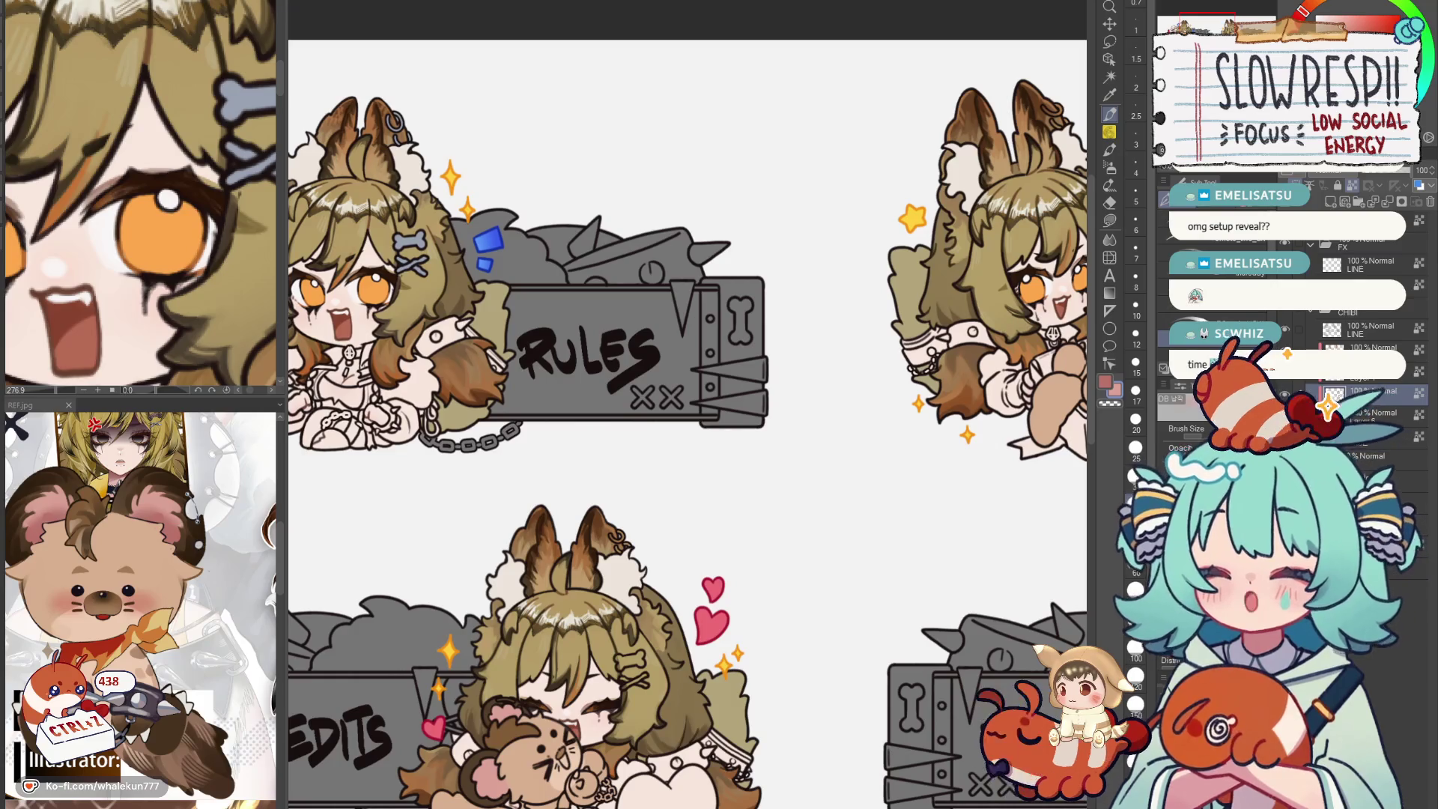